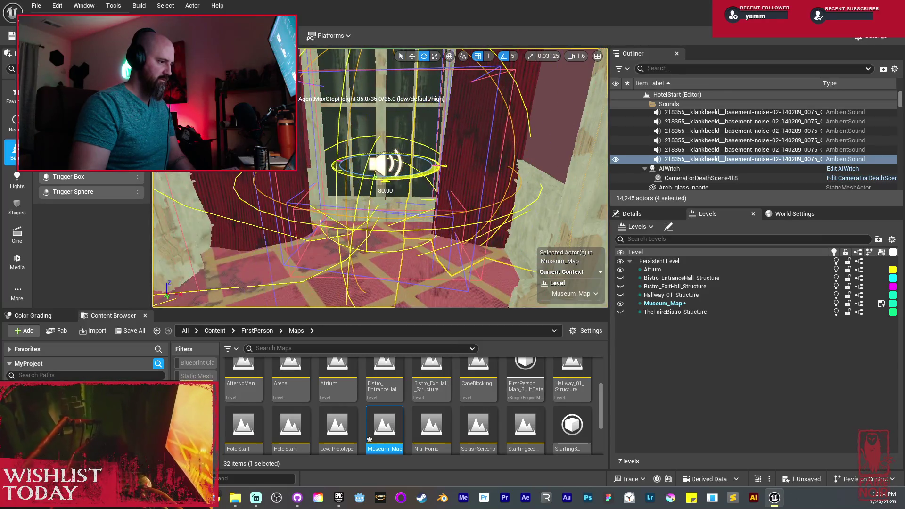
Step: Rotate the ambient sound actors 90 degrees, then select Window_Tall_BP33
{"action": "left_click_drag", "start_coordinate": [372, 179], "coordinate": [415, 180]}
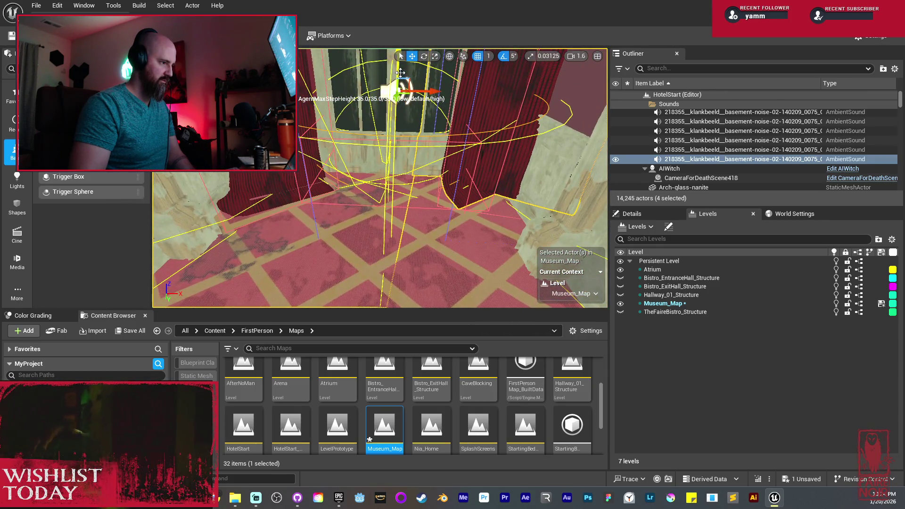
{"action": "left_click", "coordinate": [415, 114]}
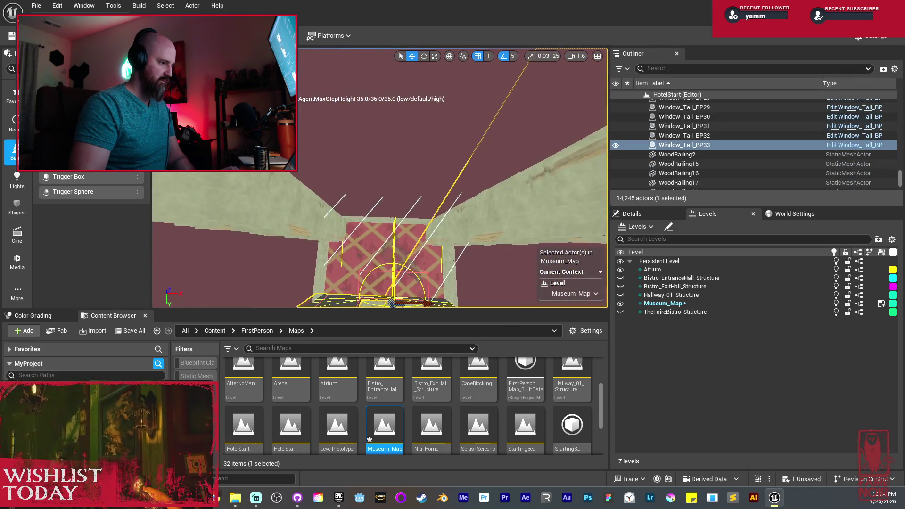
Step: Delete the plain wall piece and the curved paneling arch paneling-plain-nanite878
{"action": "left_click", "coordinate": [384, 222]}
{"action": "left_click", "coordinate": [385, 222], "text": "ctrl"}
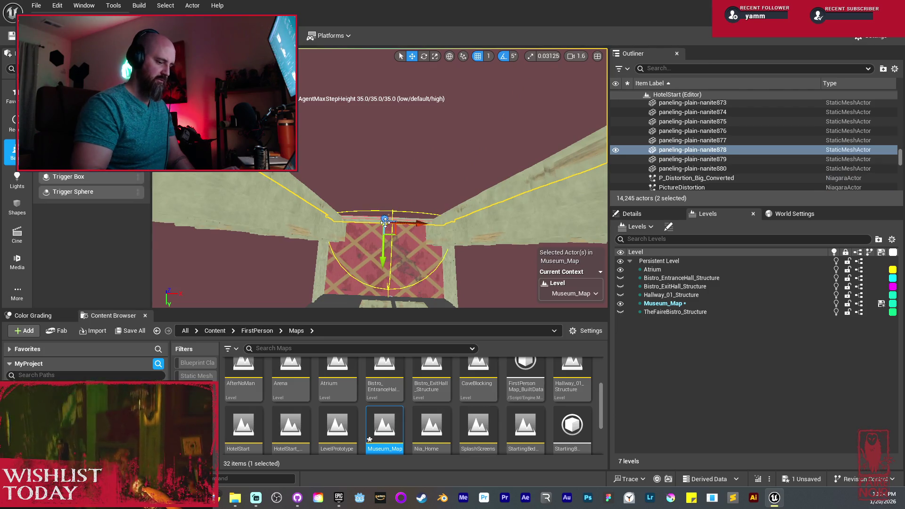
{"action": "key", "text": "Delete"}
Step: Select the tall window, ambient sound and curtains, then isolate curtain-tall-14 near the corner
{"action": "mouse_move", "coordinate": [386, 223]}
{"action": "left_mouse_down"}
{"action": "mouse_move", "coordinate": [415, 214]}
{"action": "mouse_move", "coordinate": [405, 227]}
{"action": "mouse_move", "coordinate": [402, 207]}
{"action": "mouse_move", "coordinate": [361, 214]}
{"action": "left_mouse_up"}
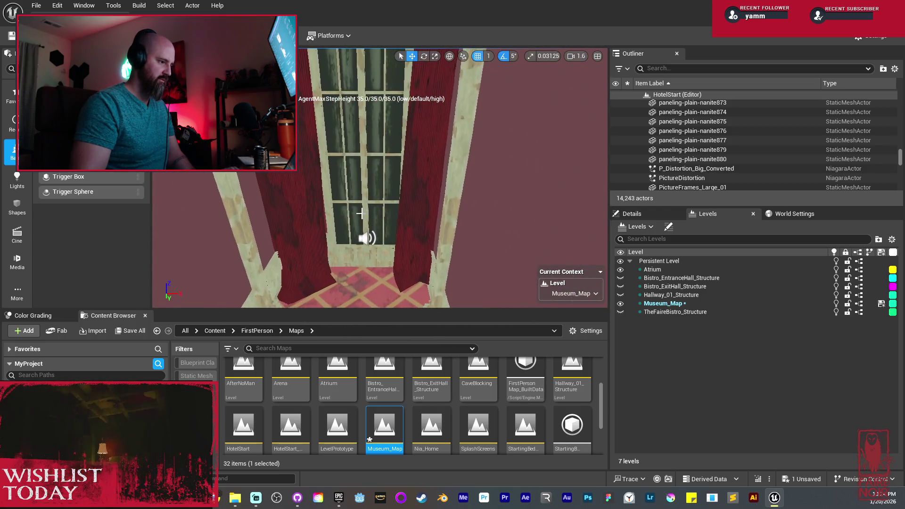
{"action": "left_click", "coordinate": [369, 231]}
{"action": "left_click", "coordinate": [355, 234], "text": "ctrl"}
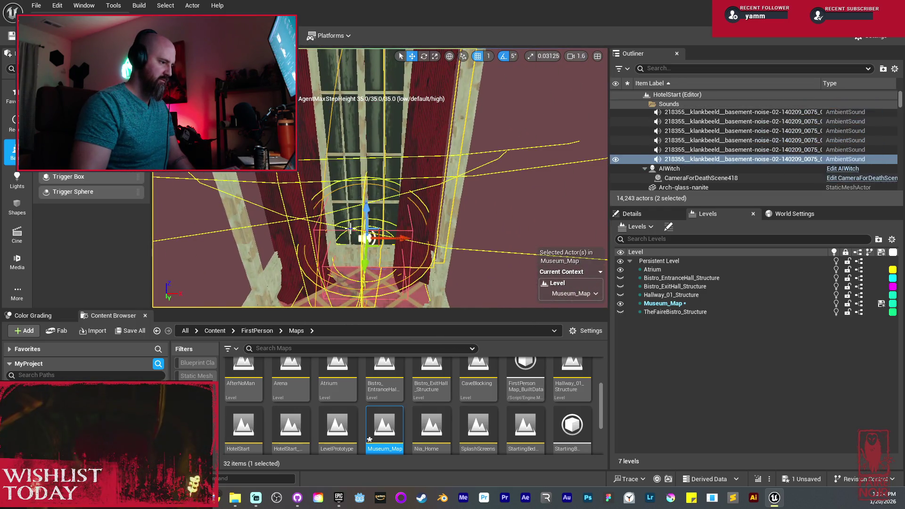
{"action": "left_click", "coordinate": [440, 135], "text": "ctrl"}
{"action": "left_click", "coordinate": [398, 194], "text": "ctrl"}
{"action": "left_click_drag", "start_coordinate": [398, 194], "coordinate": [408, 302]}
{"action": "left_click_drag", "start_coordinate": [416, 143], "coordinate": [415, 173]}
{"action": "left_click", "coordinate": [462, 197]}
{"action": "left_click_drag", "start_coordinate": [462, 196], "coordinate": [430, 190]}
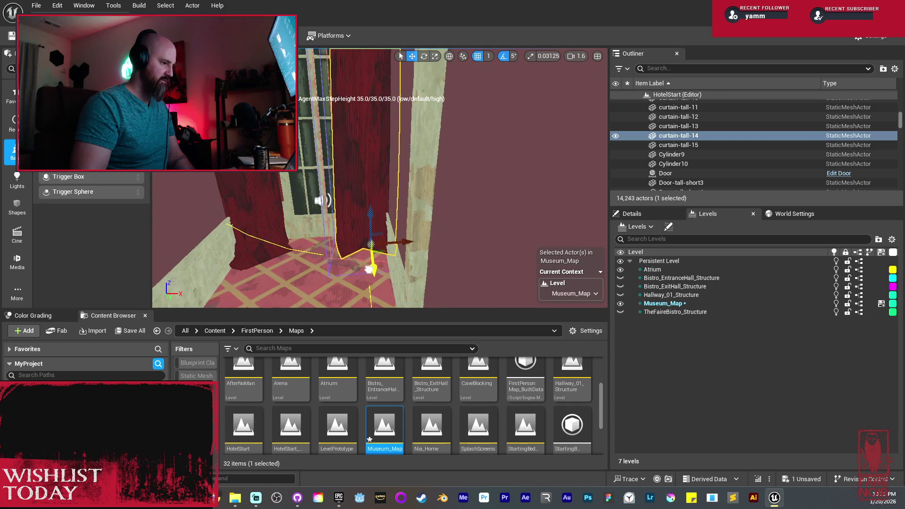
Step: Slide curtain-tall-14 sideways along the wall with the translate tool
{"action": "mouse_move", "coordinate": [381, 267]}
{"action": "left_mouse_down"}
{"action": "mouse_move", "coordinate": [369, 275]}
{"action": "mouse_move", "coordinate": [402, 264]}
{"action": "left_mouse_up"}
{"action": "key", "text": "w"}
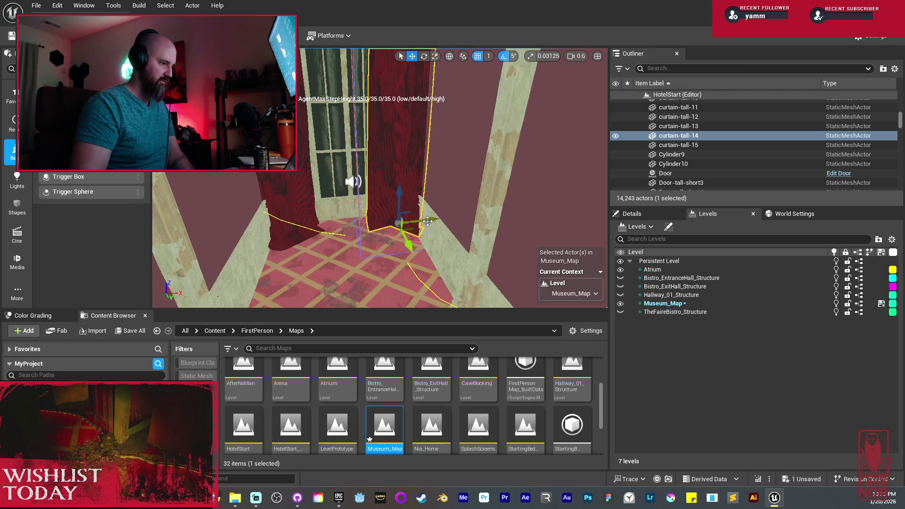
{"action": "left_click_drag", "start_coordinate": [427, 221], "coordinate": [422, 221]}
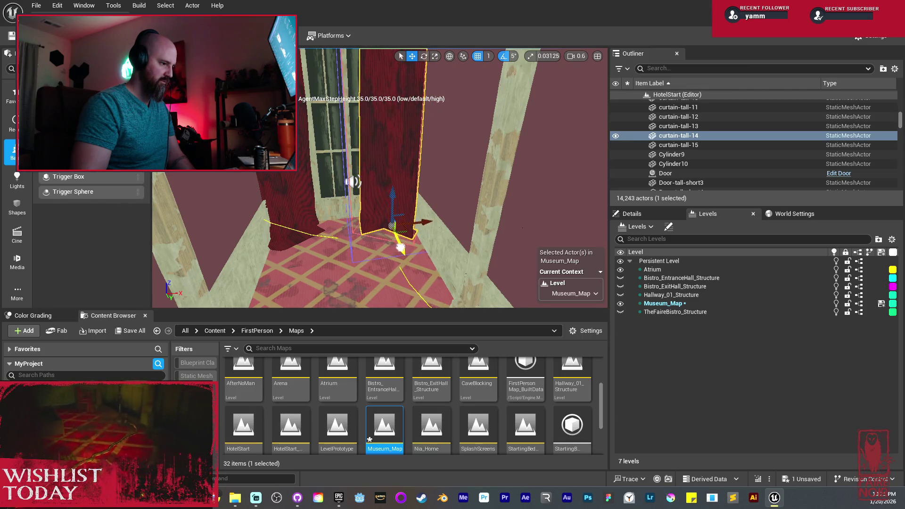
Step: Select curtain-tall-15, then the tall window and the wainscot paneling
{"action": "left_click", "coordinate": [298, 209]}
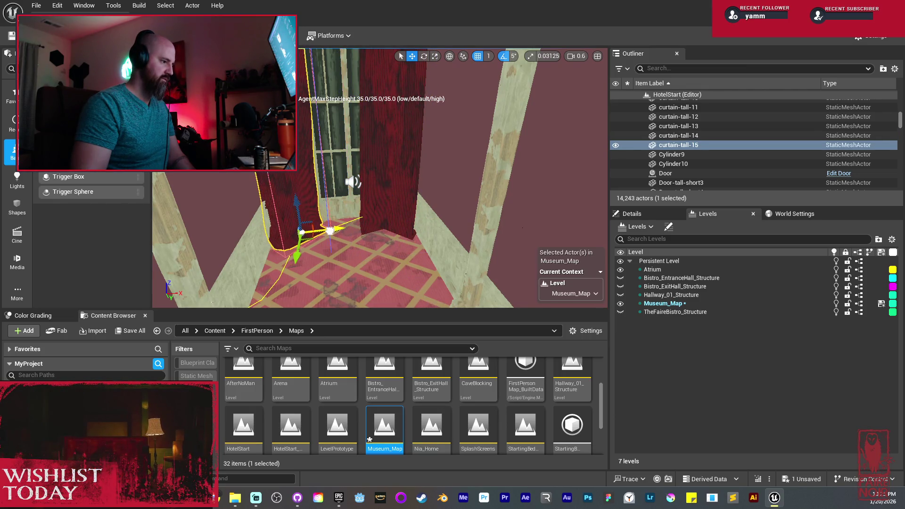
{"action": "mouse_move", "coordinate": [335, 230]}
{"action": "left_mouse_down"}
{"action": "mouse_move", "coordinate": [333, 203]}
{"action": "mouse_move", "coordinate": [333, 241]}
{"action": "mouse_move", "coordinate": [380, 168]}
{"action": "mouse_move", "coordinate": [380, 198]}
{"action": "mouse_move", "coordinate": [352, 159]}
{"action": "mouse_move", "coordinate": [376, 166]}
{"action": "mouse_move", "coordinate": [378, 218]}
{"action": "left_mouse_up"}
{"action": "left_click", "coordinate": [381, 168]}
{"action": "left_click", "coordinate": [379, 218], "text": "ctrl"}
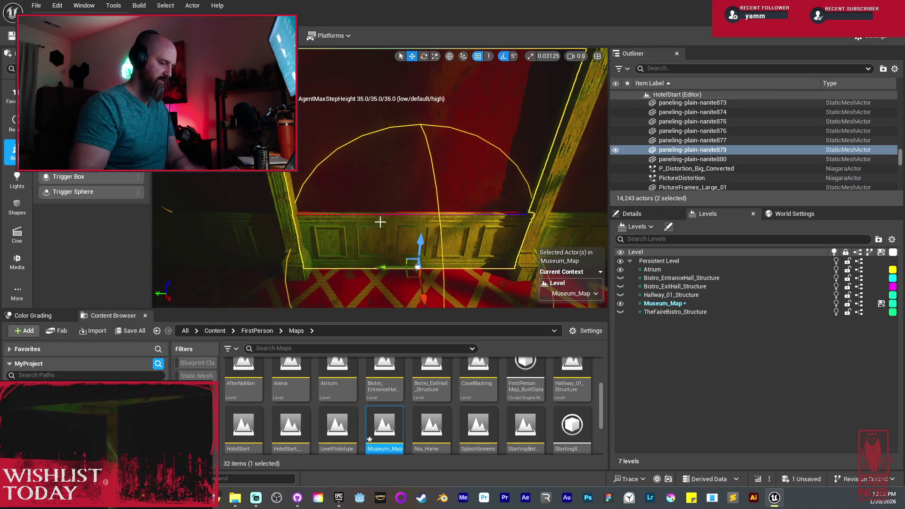
Step: Delete the wainscot panel and arch, then select the plain tall wall and degraded tall beam
{"action": "key", "text": "Delete"}
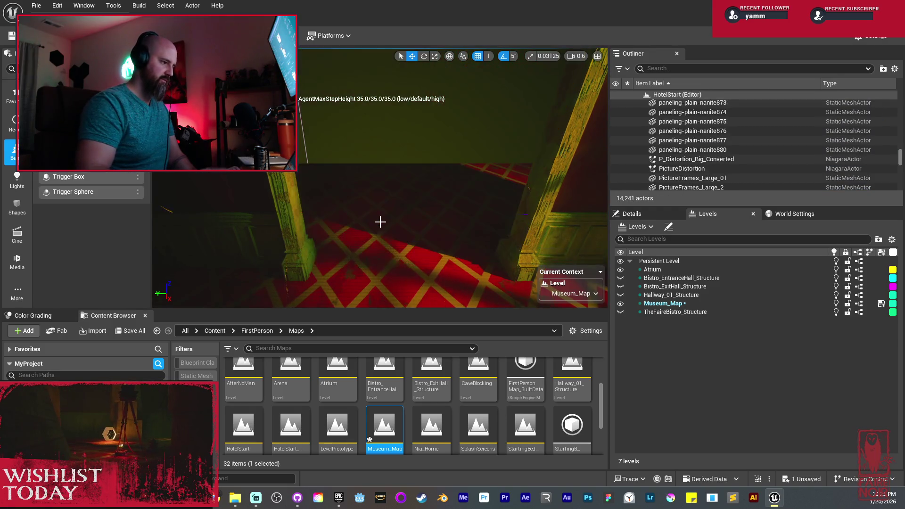
{"action": "left_click_drag", "start_coordinate": [380, 221], "coordinate": [372, 213]}
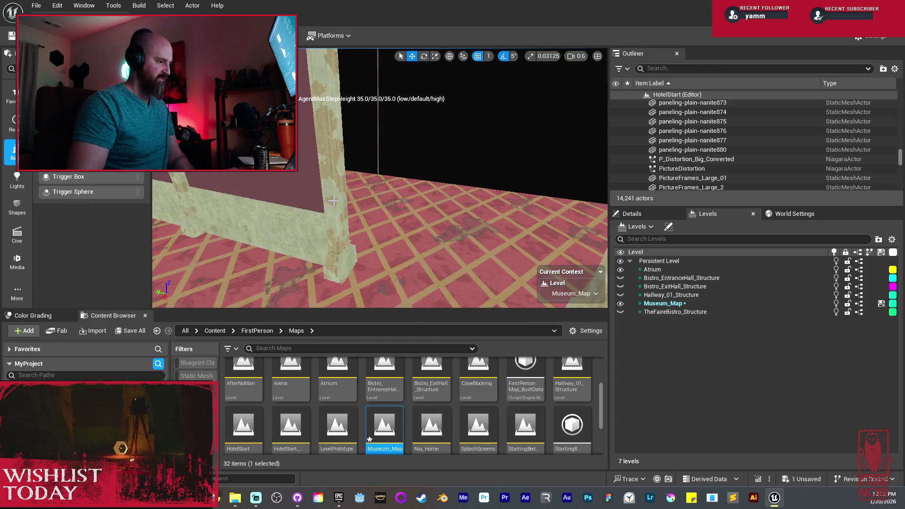
{"action": "left_click", "coordinate": [308, 206]}
{"action": "left_click", "coordinate": [330, 259]}
{"action": "key", "text": "f"}
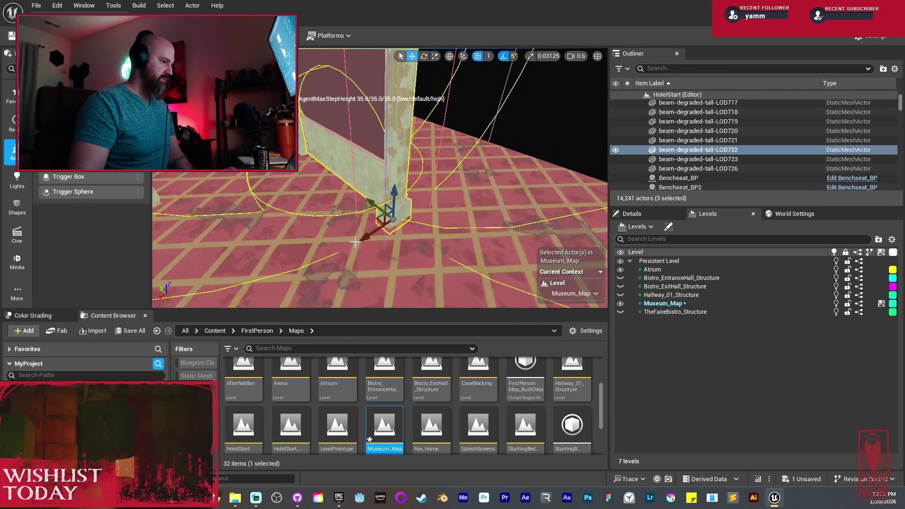
Step: Alt-drag to copy the beam and paneling set along the wall
{"action": "left_click_drag", "start_coordinate": [368, 239], "coordinate": [335, 244]}
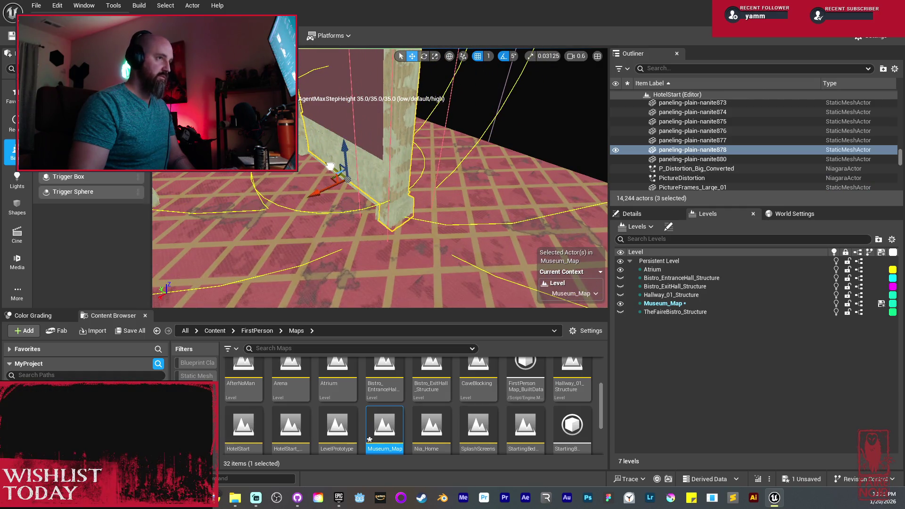
{"action": "scroll", "coordinate": [348, 183], "scroll_direction": "up", "scroll_amount": 5}
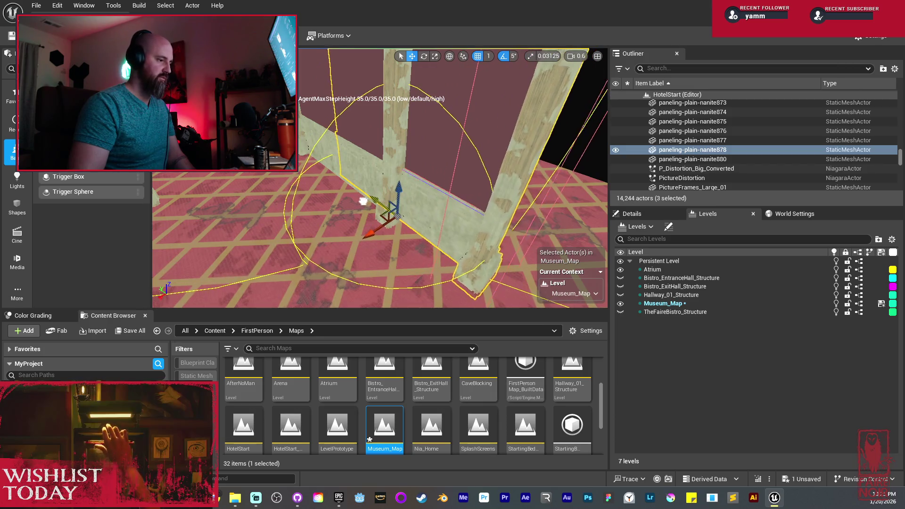
{"action": "scroll", "coordinate": [362, 201], "scroll_direction": "down", "scroll_amount": 1}
{"action": "mouse_move", "coordinate": [380, 253]}
{"action": "left_mouse_down"}
{"action": "mouse_move", "coordinate": [394, 214]}
{"action": "mouse_move", "coordinate": [418, 227]}
{"action": "mouse_move", "coordinate": [431, 218]}
{"action": "mouse_move", "coordinate": [474, 224]}
{"action": "mouse_move", "coordinate": [428, 237]}
{"action": "left_mouse_up"}
Step: Duplicate the three beam-set pieces a second time and move the copies
{"action": "key", "text": "w"}
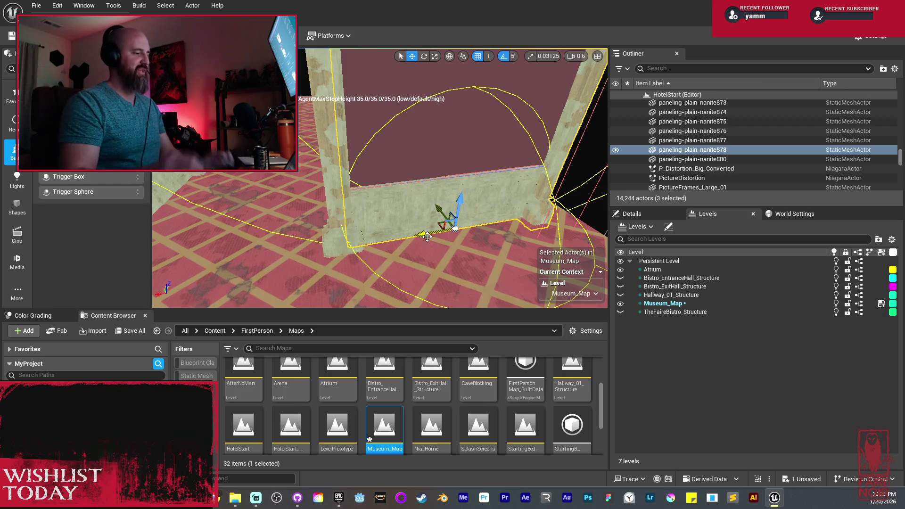
{"action": "left_click_drag", "start_coordinate": [427, 157], "coordinate": [415, 160]}
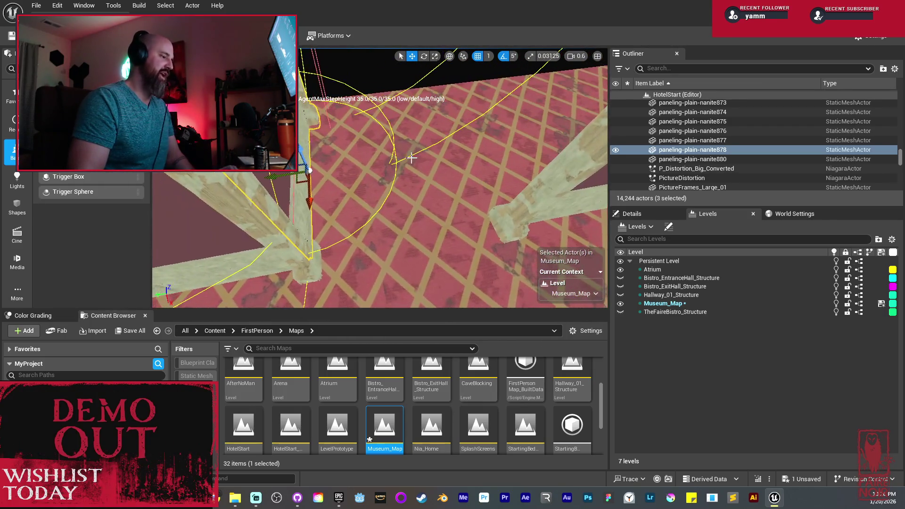
{"action": "mouse_move", "coordinate": [293, 176]}
{"action": "left_mouse_down"}
{"action": "mouse_move", "coordinate": [332, 173]}
{"action": "mouse_move", "coordinate": [361, 153]}
{"action": "mouse_move", "coordinate": [387, 236]}
{"action": "left_mouse_up"}
{"action": "right_click", "coordinate": [387, 236]}
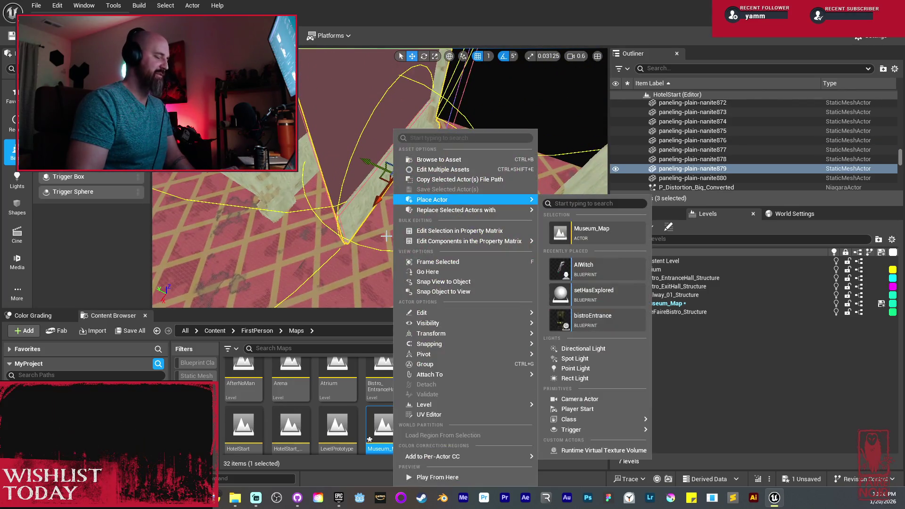
Step: Mirror the copied beam set across the X axis
{"action": "mouse_move", "coordinate": [527, 335]}
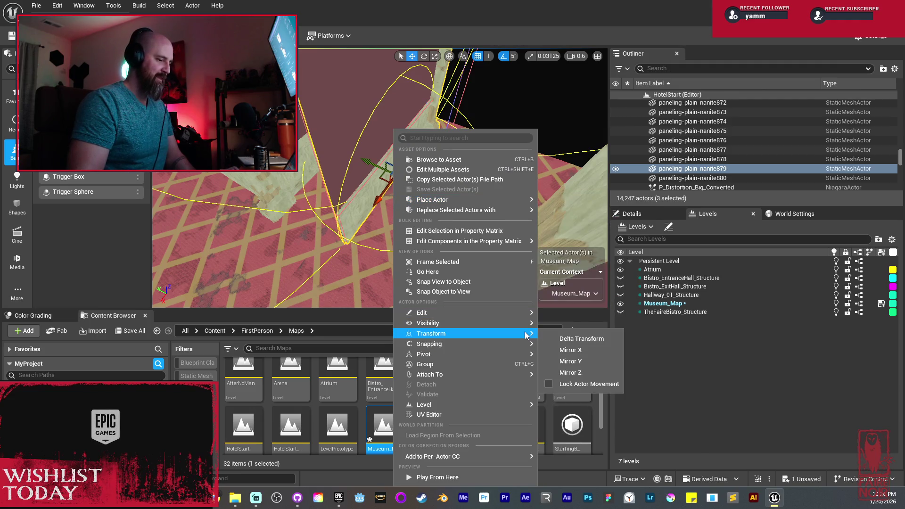
{"action": "left_click", "coordinate": [566, 351]}
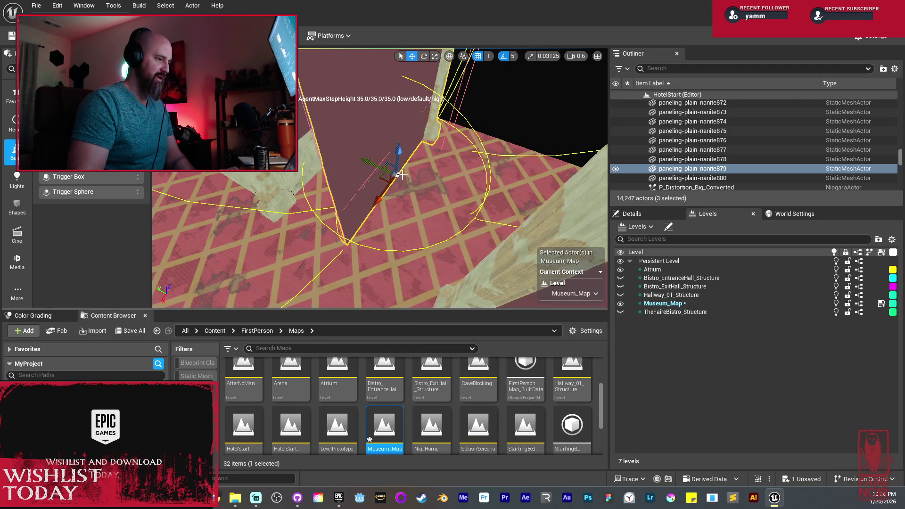
{"action": "left_click_drag", "start_coordinate": [366, 159], "coordinate": [431, 203]}
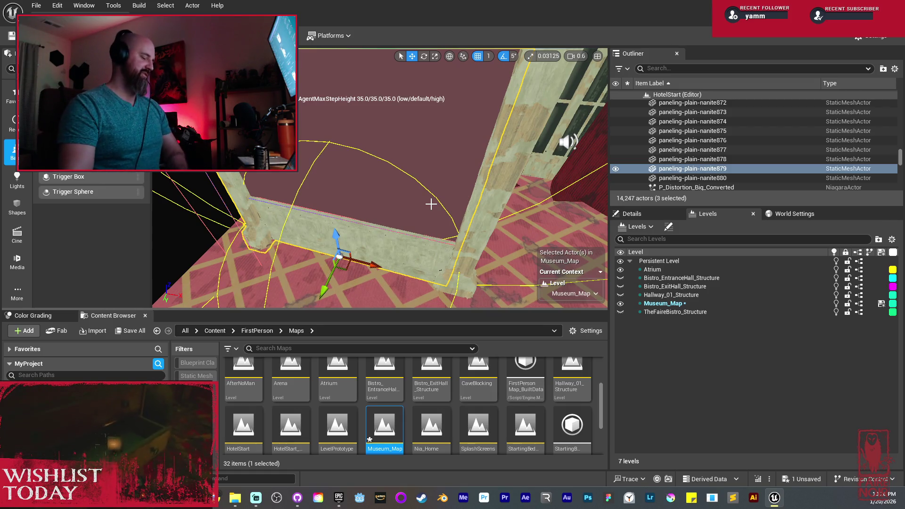
Step: Add three more wall pieces and Alt-drag all six to extend the frame
{"action": "left_click_drag", "start_coordinate": [432, 195], "coordinate": [452, 133]}
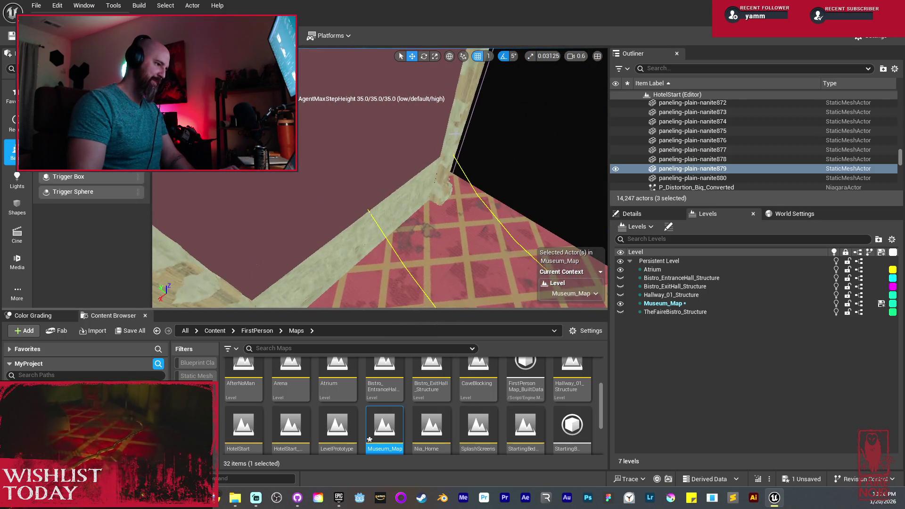
{"action": "left_click", "coordinate": [416, 144], "text": "ctrl"}
{"action": "left_click", "coordinate": [363, 243], "text": "ctrl"}
{"action": "left_click", "coordinate": [379, 243], "text": "ctrl"}
{"action": "left_click_drag", "start_coordinate": [359, 262], "coordinate": [320, 273]}
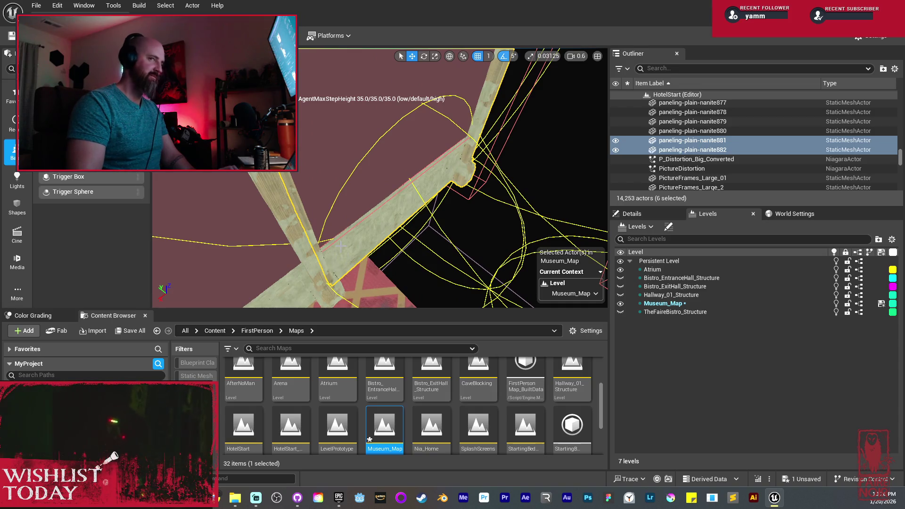
Step: Fly around the room inspecting the wall paneling, then through the doorway into the corridor
{"action": "key", "text": "s"}
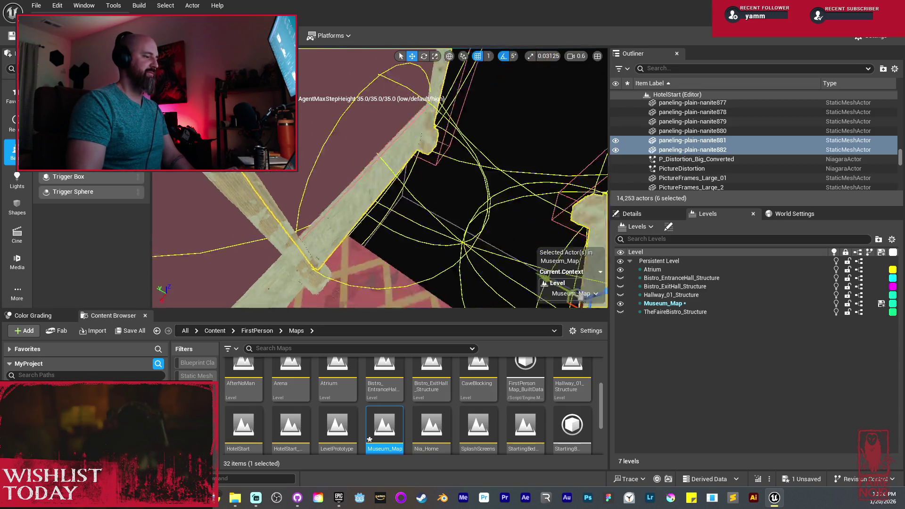
{"action": "key", "text": "w"}
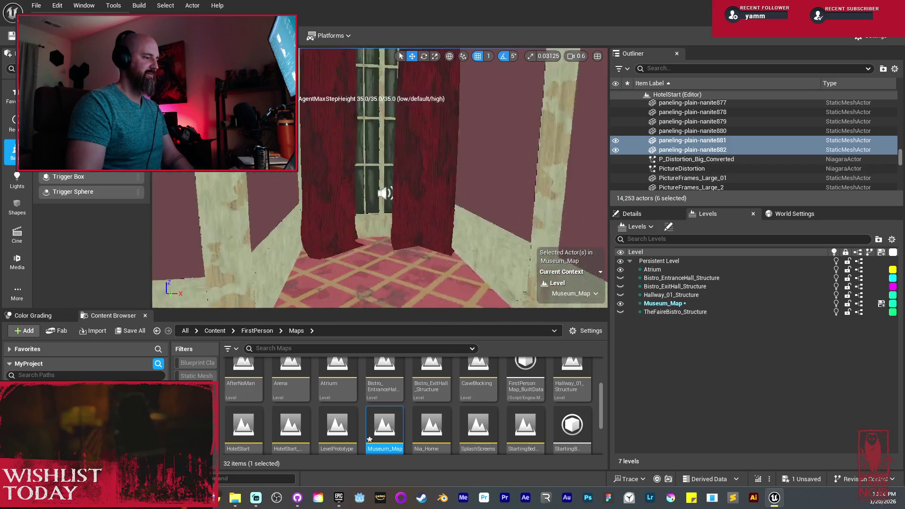
{"action": "key", "text": "s"}
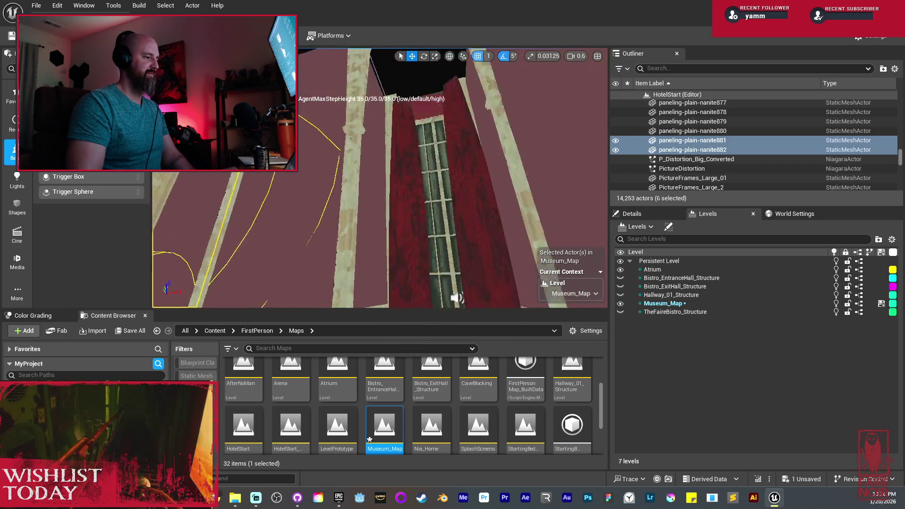
{"action": "key", "text": "d"}
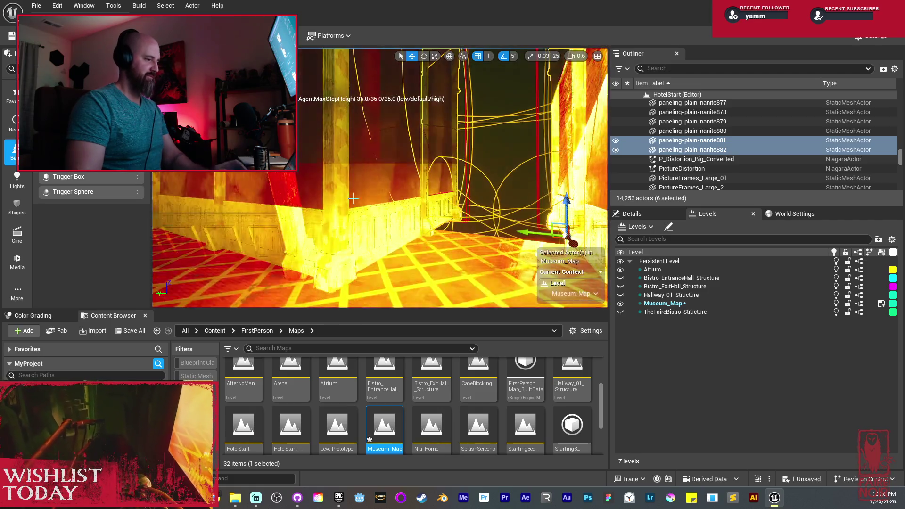
{"action": "key", "text": "d"}
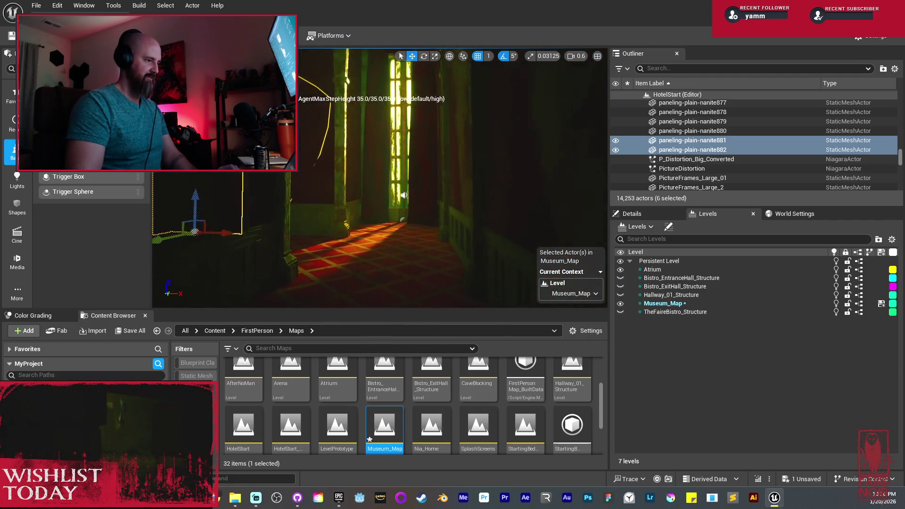
{"action": "key", "text": "a"}
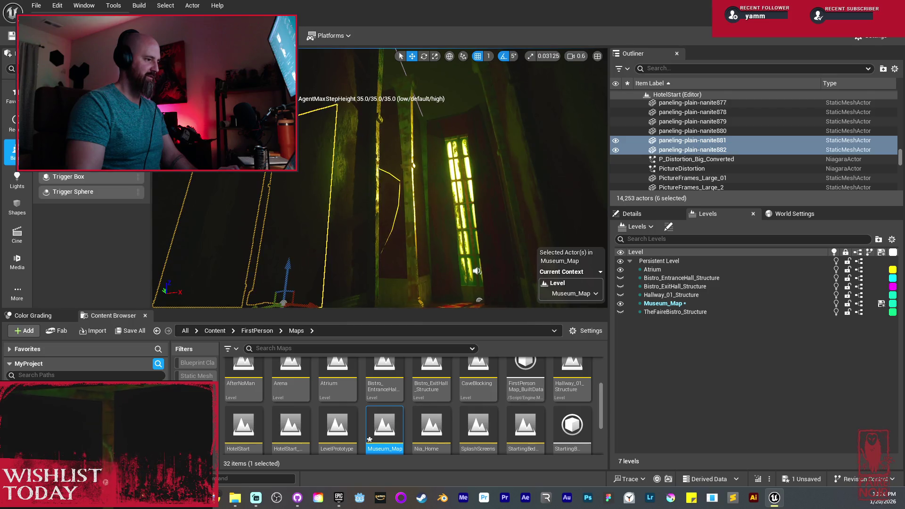
{"action": "key", "text": "w"}
{"action": "key", "text": "d"}
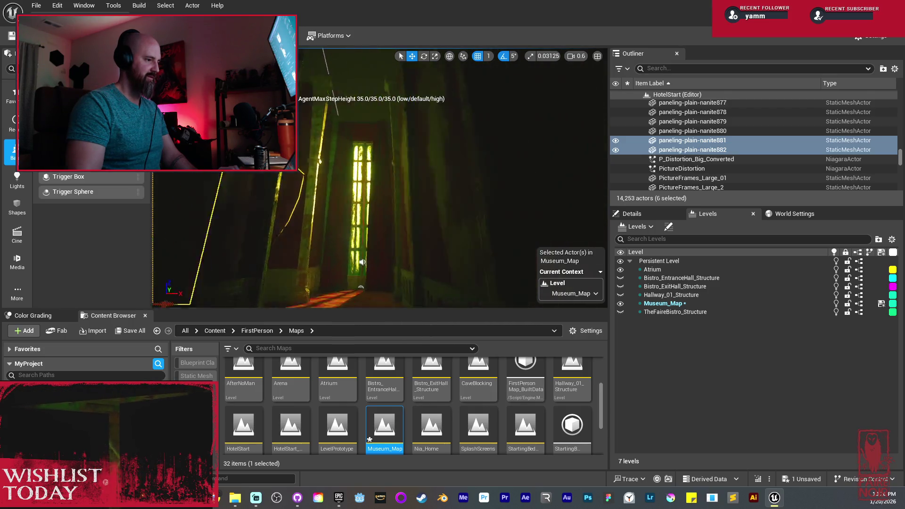
{"action": "key", "text": "s"}
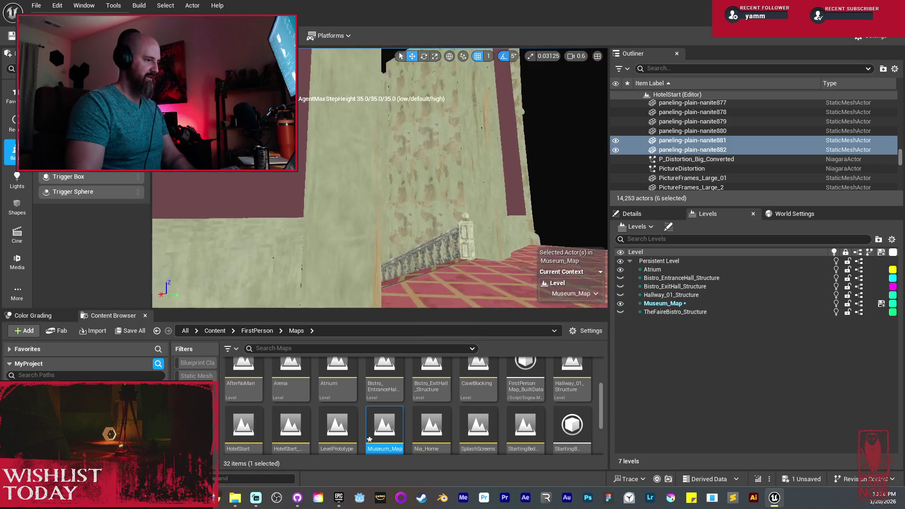
{"action": "key", "text": "w"}
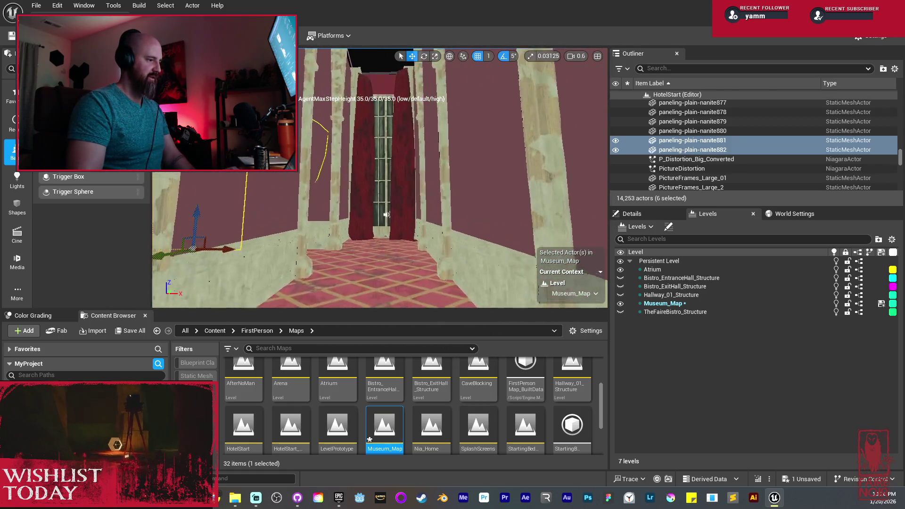
{"action": "key", "text": "w"}
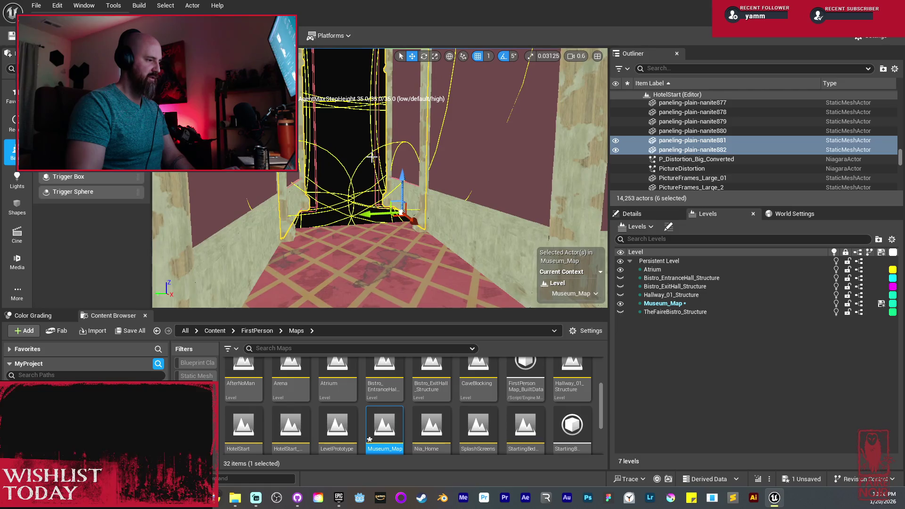
{"action": "key", "text": "w"}
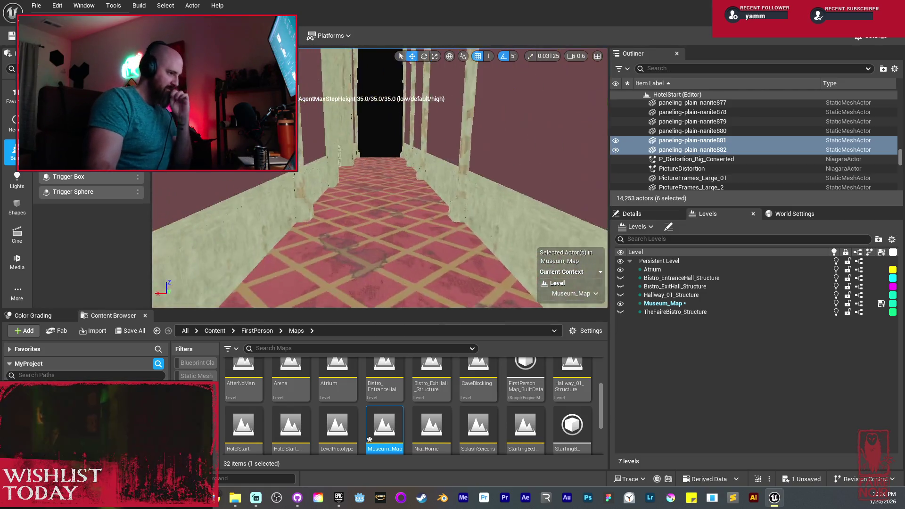
Step: Deselect the six paneling actors and select the existing PostProcessVolume4
{"action": "mouse_move", "coordinate": [345, 178]}
{"action": "left_mouse_down"}
{"action": "mouse_move", "coordinate": [425, 179]}
{"action": "mouse_move", "coordinate": [354, 180]}
{"action": "mouse_move", "coordinate": [411, 179]}
{"action": "mouse_move", "coordinate": [370, 180]}
{"action": "left_mouse_up"}
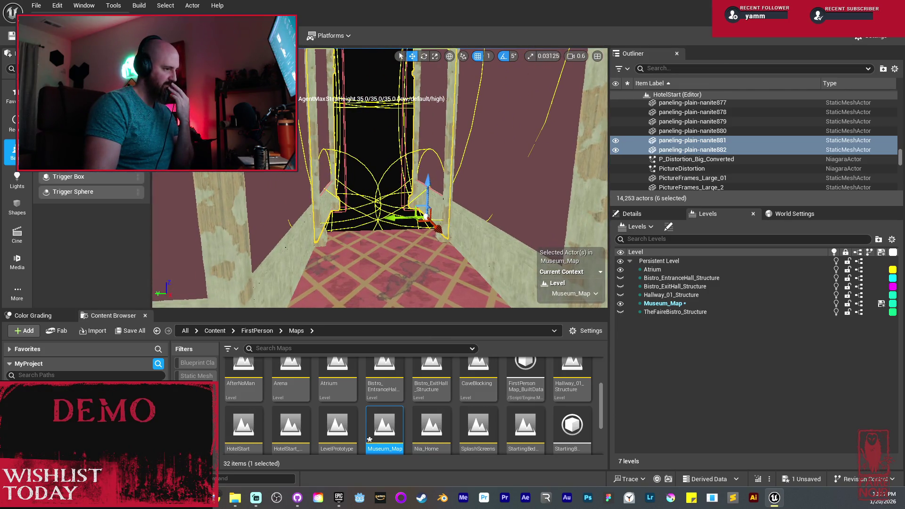
{"action": "left_click_drag", "start_coordinate": [337, 176], "coordinate": [334, 175]}
{"action": "key", "text": "Escape"}
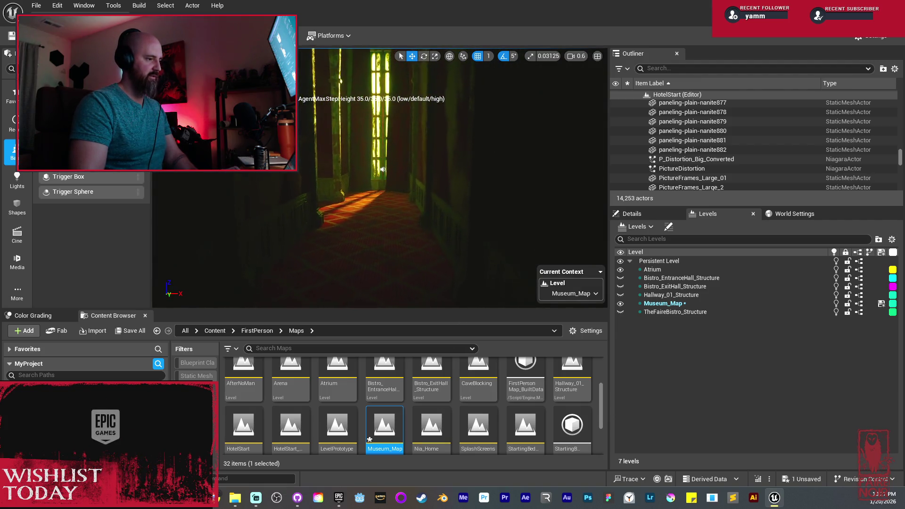
{"action": "mouse_move", "coordinate": [406, 204]}
{"action": "left_mouse_down"}
{"action": "mouse_move", "coordinate": [406, 188]}
{"action": "mouse_move", "coordinate": [406, 200]}
{"action": "left_mouse_up"}
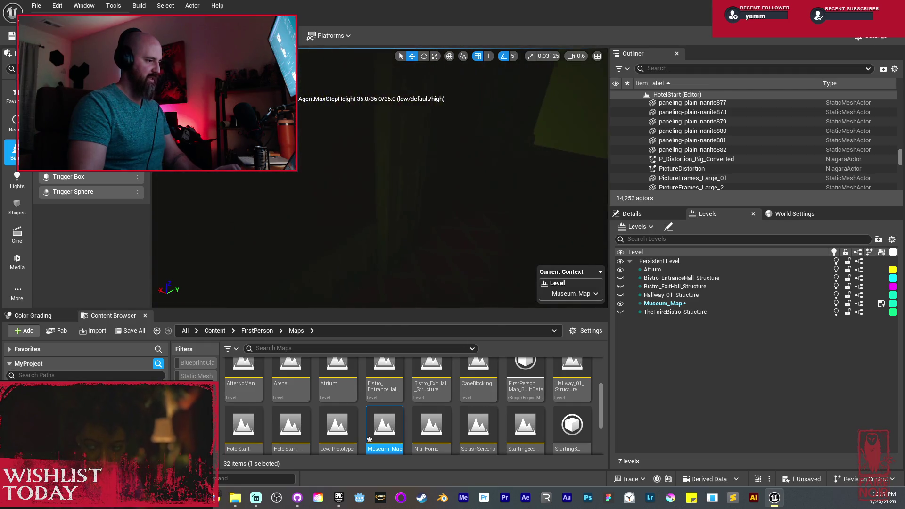
{"action": "mouse_move", "coordinate": [374, 193]}
{"action": "left_mouse_down"}
{"action": "mouse_move", "coordinate": [351, 212]}
{"action": "mouse_move", "coordinate": [422, 204]}
{"action": "left_mouse_up"}
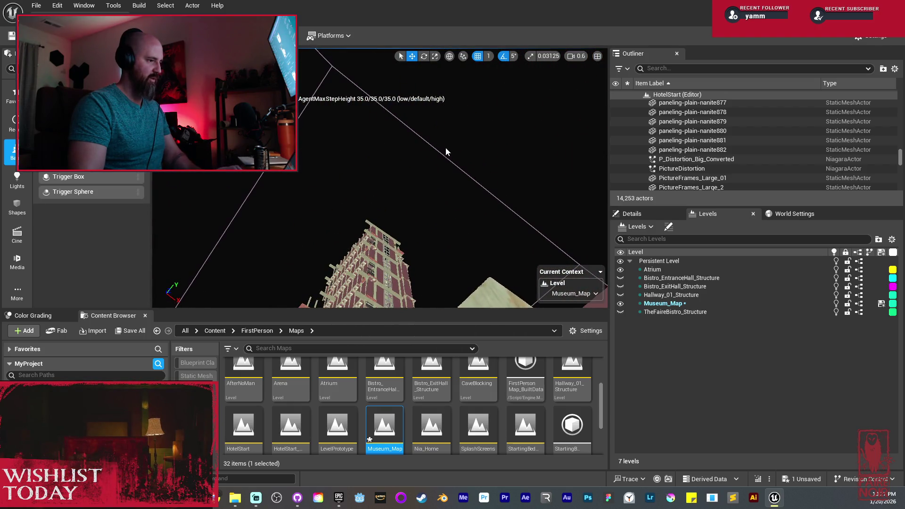
{"action": "left_click", "coordinate": [434, 153]}
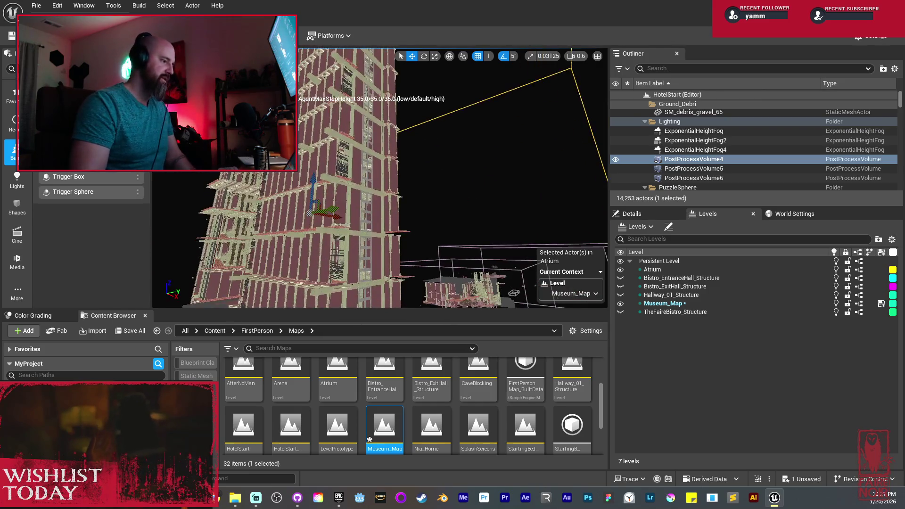
Step: Duplicate PostProcessVolume4 into PostProcessVolume7 and frame the copy beside the tall building
{"action": "left_click_drag", "start_coordinate": [336, 208], "coordinate": [428, 214]}
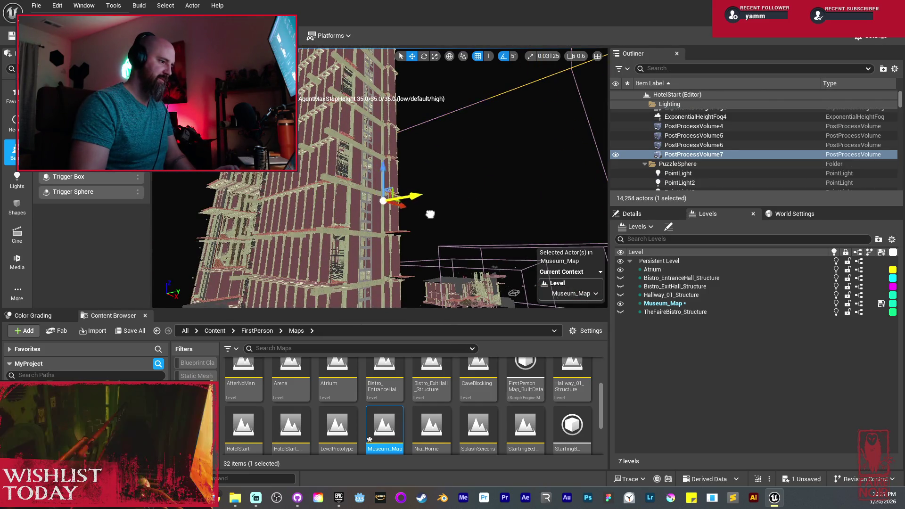
{"action": "right_click", "coordinate": [710, 155]}
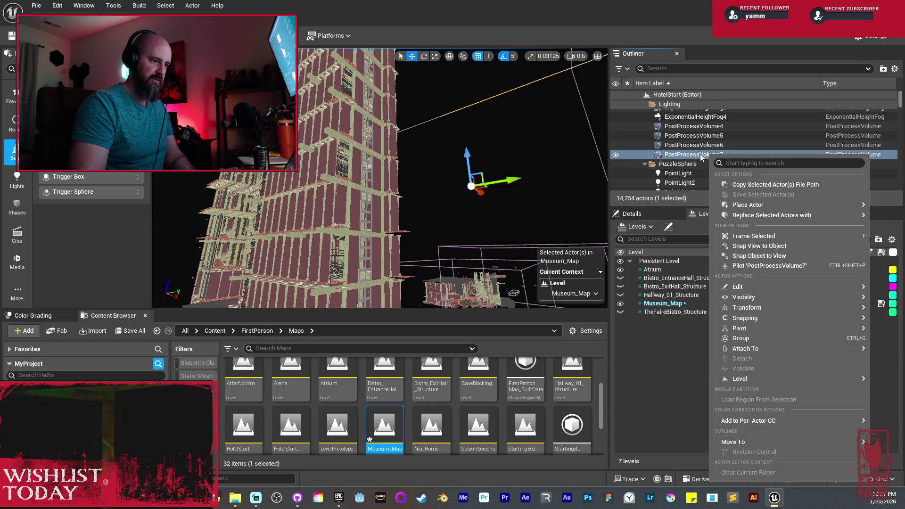
{"action": "left_click", "coordinate": [700, 154]}
{"action": "key", "text": "f"}
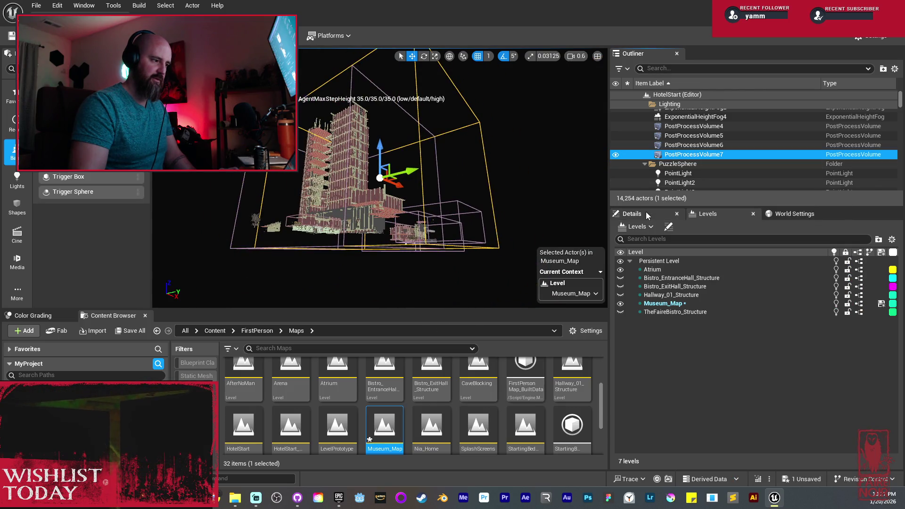
{"action": "scroll", "coordinate": [568, 176], "scroll_direction": "up", "scroll_amount": 5}
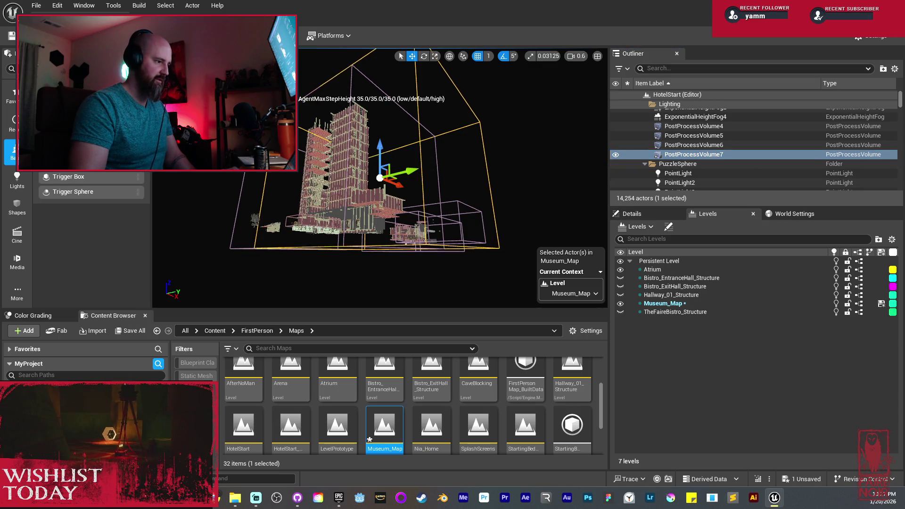
{"action": "key", "text": "w"}
{"action": "key", "text": "w"}
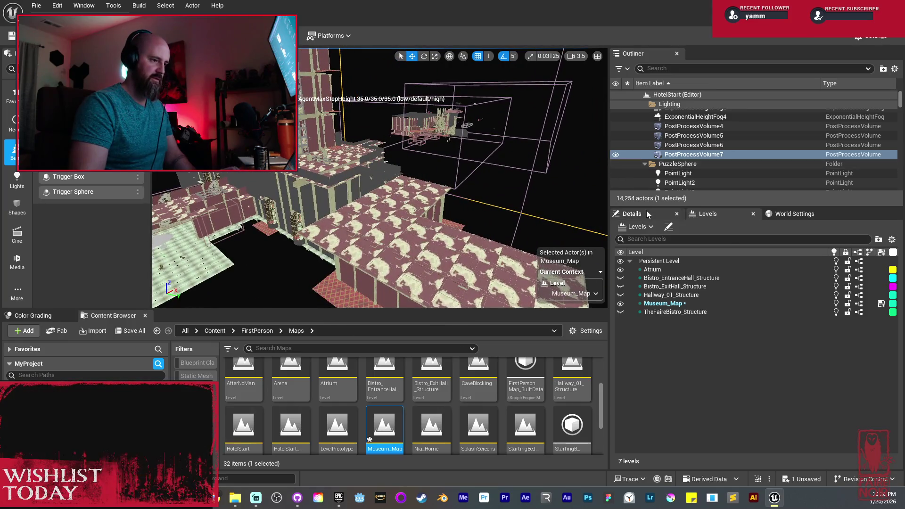
Step: Show PostProcessVolume7's properties in the Details panel
{"action": "left_click", "coordinate": [632, 214]}
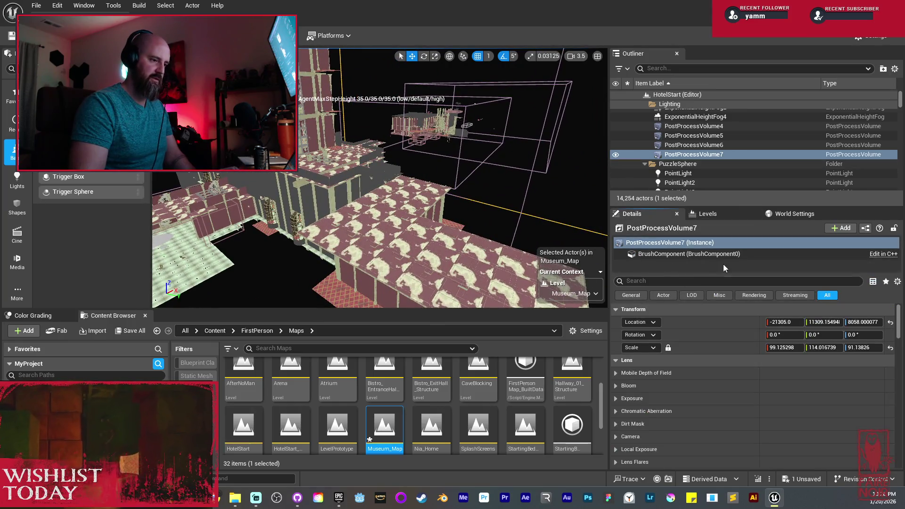
{"action": "right_click", "coordinate": [652, 244]}
{"action": "left_click", "coordinate": [648, 244]}
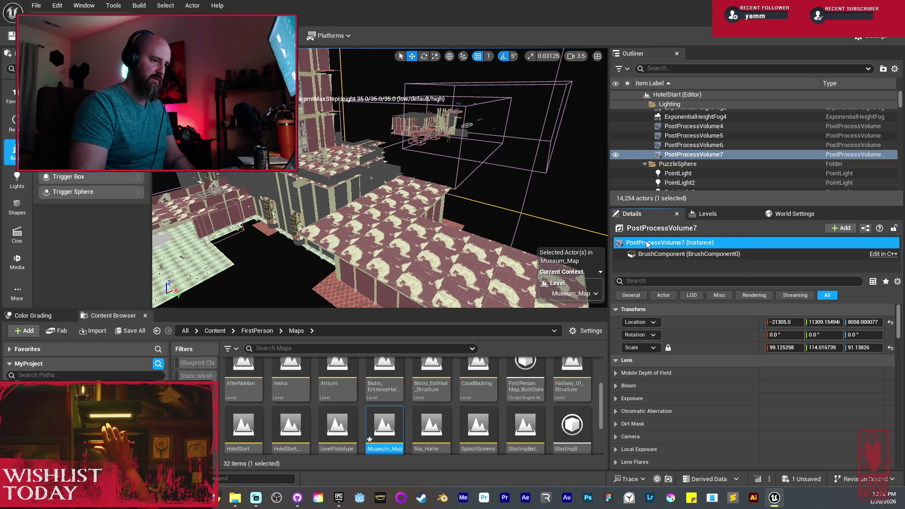
{"action": "left_click", "coordinate": [720, 296]}
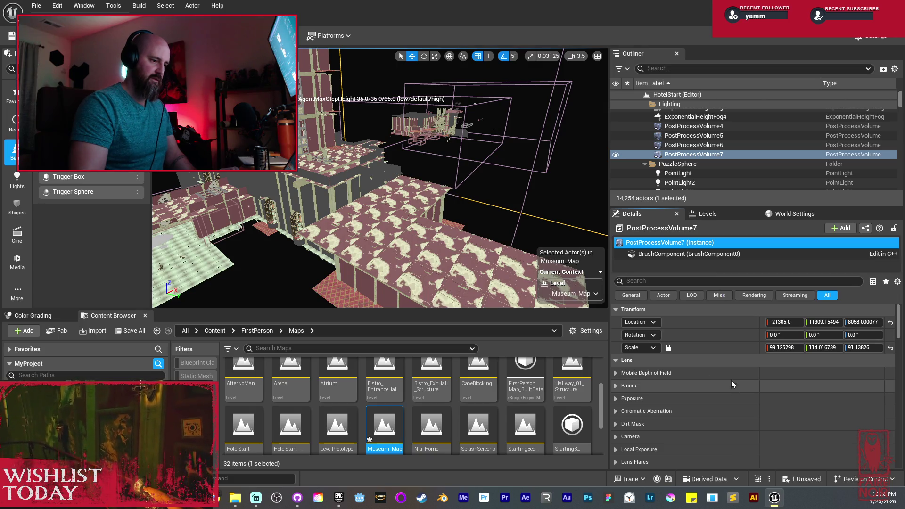
{"action": "left_click", "coordinate": [827, 295]}
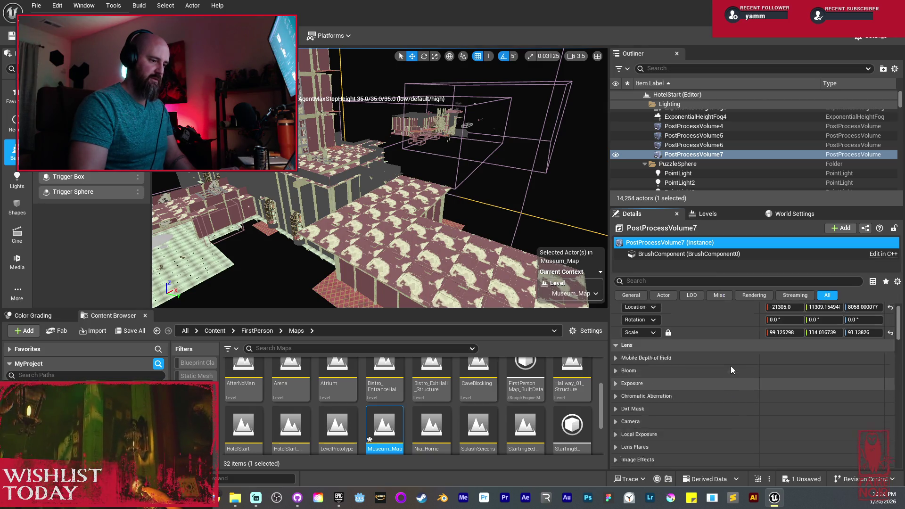
Step: Rename PostProcessVolume7 to Museum_Map_PostProcessVolume
{"action": "left_click", "coordinate": [673, 157]}
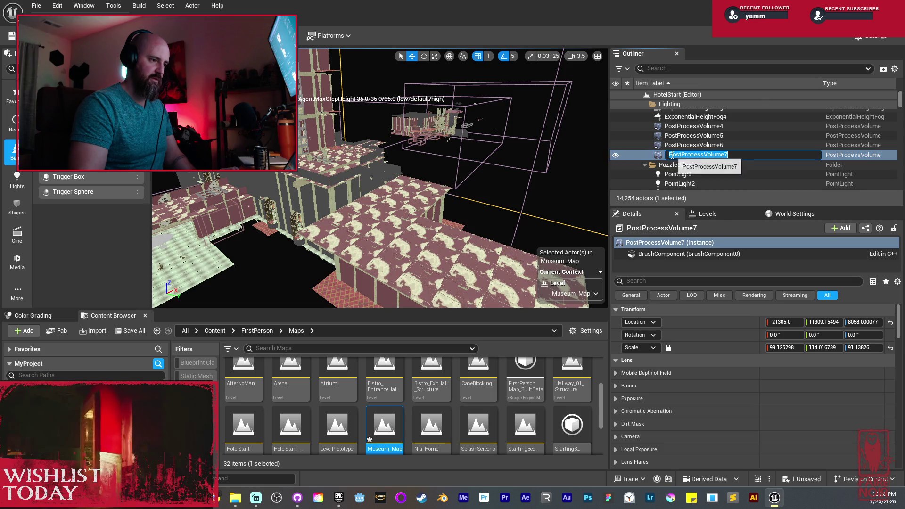
{"action": "type", "text": "Musemu"}
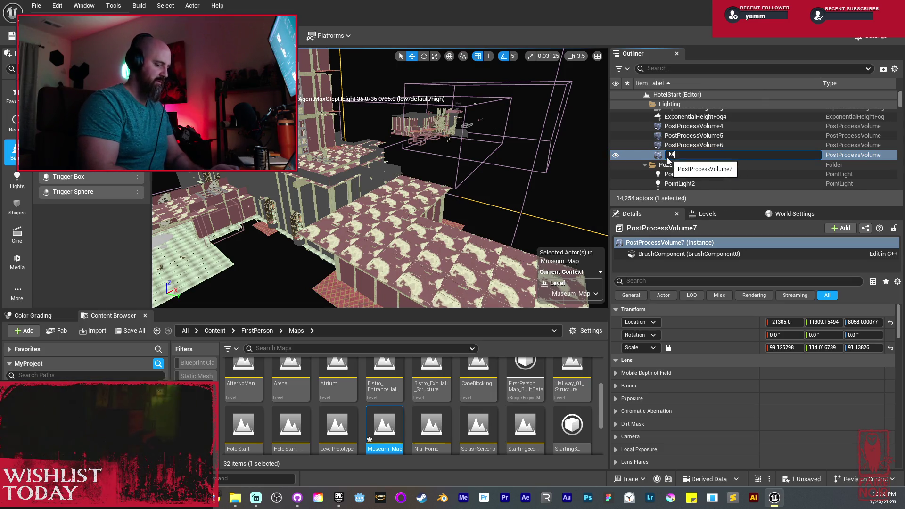
{"action": "key", "text": "BackSpace"}
{"action": "key", "text": "BackSpace"}
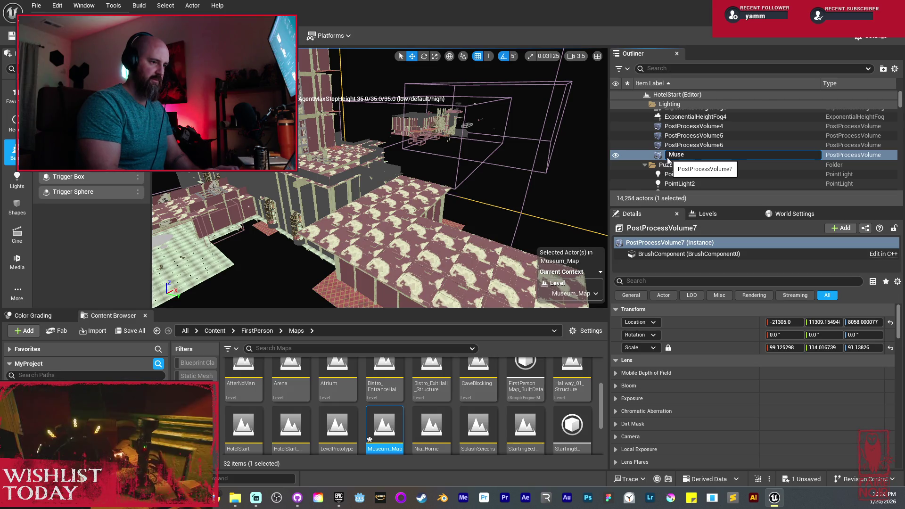
{"action": "type", "text": "um_Map_PostProcessVolume"}
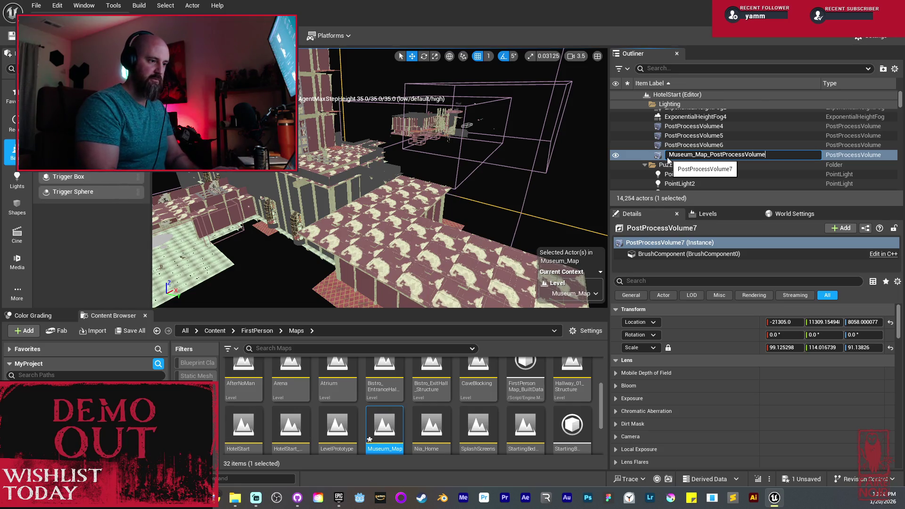
{"action": "key", "text": "Return"}
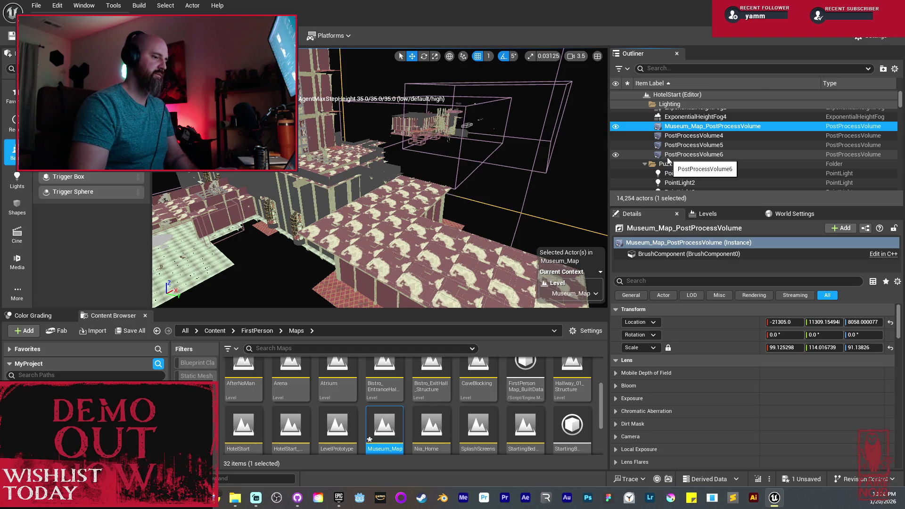
Step: Move Museum_Map_PostProcessVolume along Y toward the corridor
{"action": "key", "text": "f"}
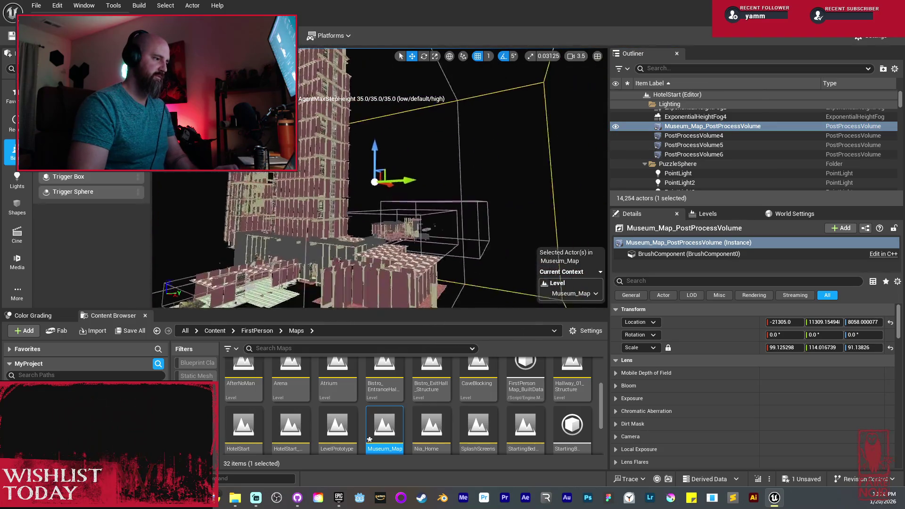
{"action": "mouse_move", "coordinate": [417, 164]}
{"action": "left_mouse_down"}
{"action": "mouse_move", "coordinate": [594, 223]}
{"action": "mouse_move", "coordinate": [474, 305]}
{"action": "left_mouse_up"}
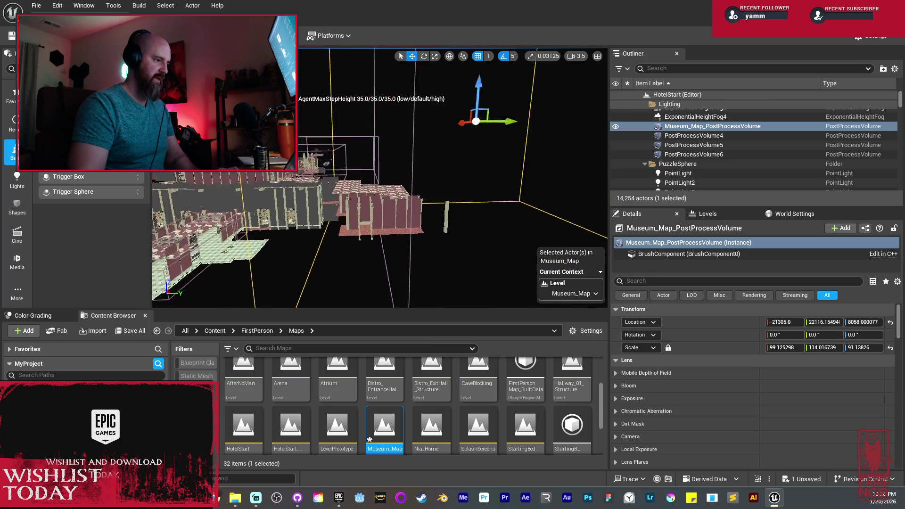
{"action": "key", "text": "w"}
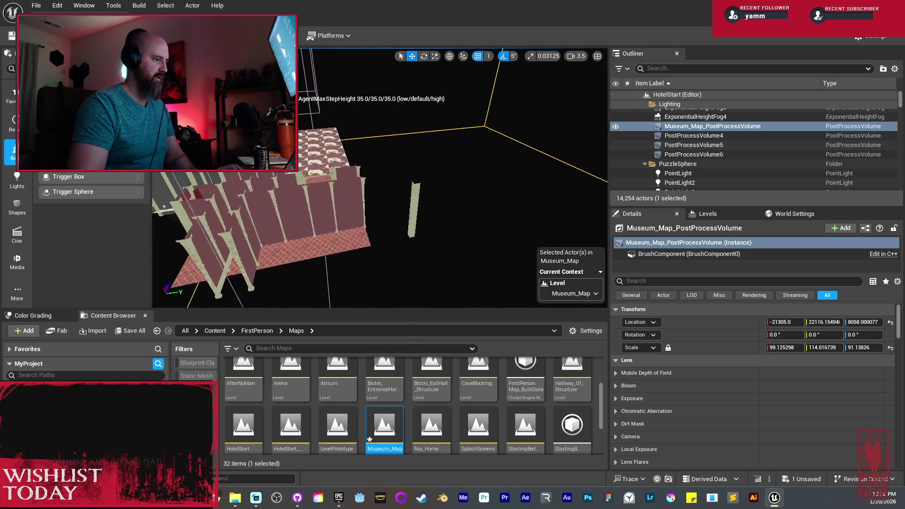
{"action": "key", "text": "s"}
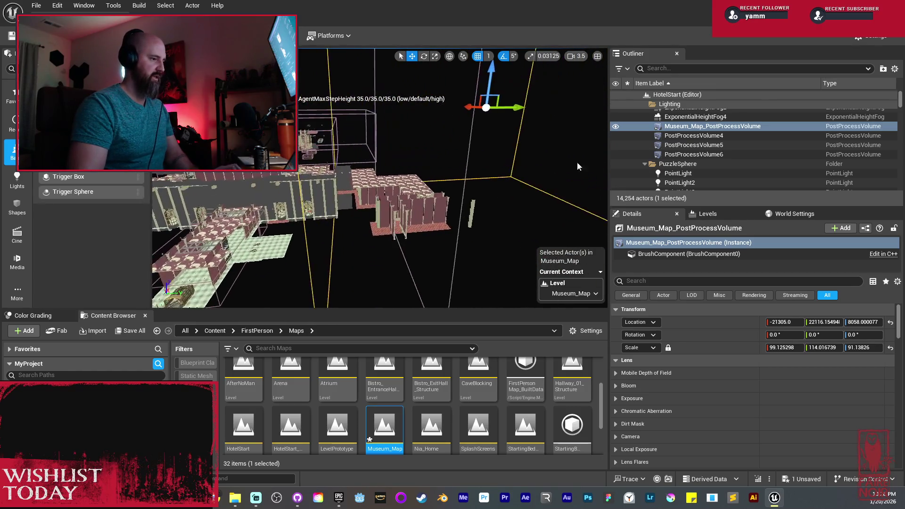
{"action": "left_click_drag", "start_coordinate": [521, 117], "coordinate": [580, 120]}
Step: Fly back down the corridor and save the Museum_Map level with Save Selected
{"action": "key", "text": "w"}
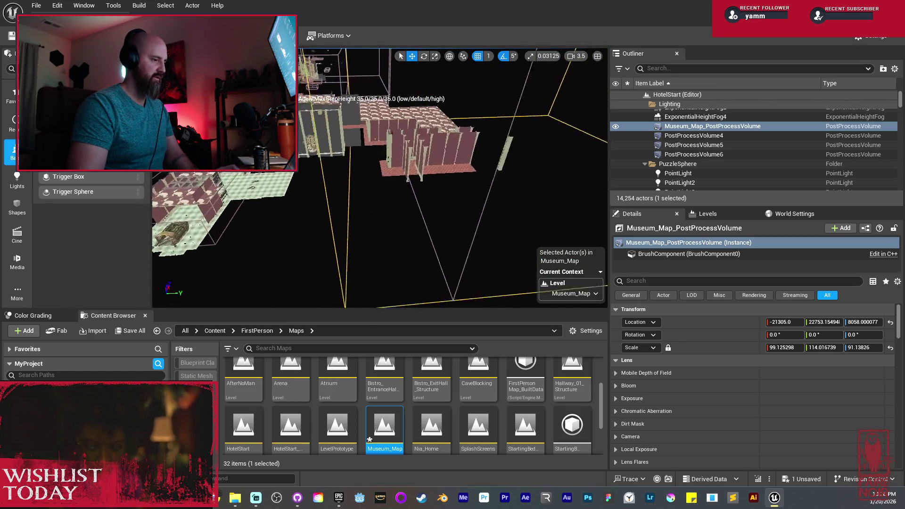
{"action": "key", "text": "w"}
{"action": "scroll", "coordinate": [380, 178], "scroll_direction": "down", "scroll_amount": 2}
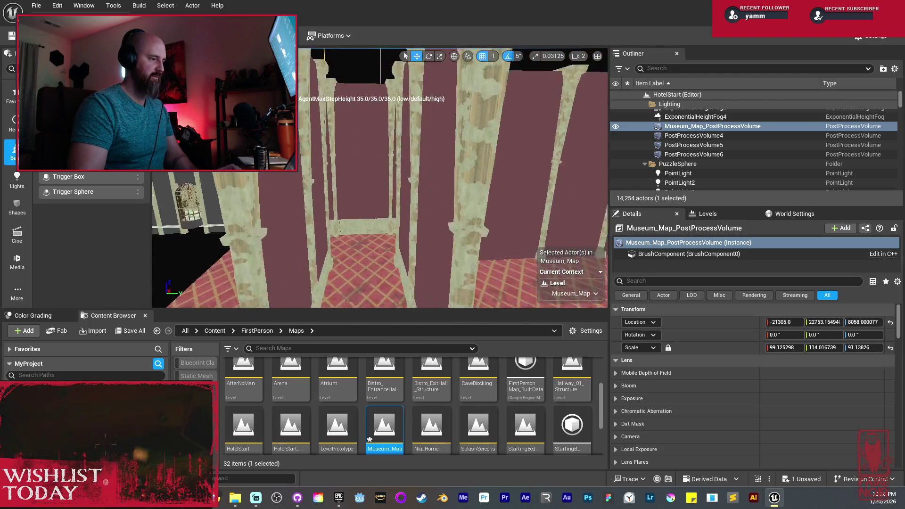
{"action": "key", "text": "s"}
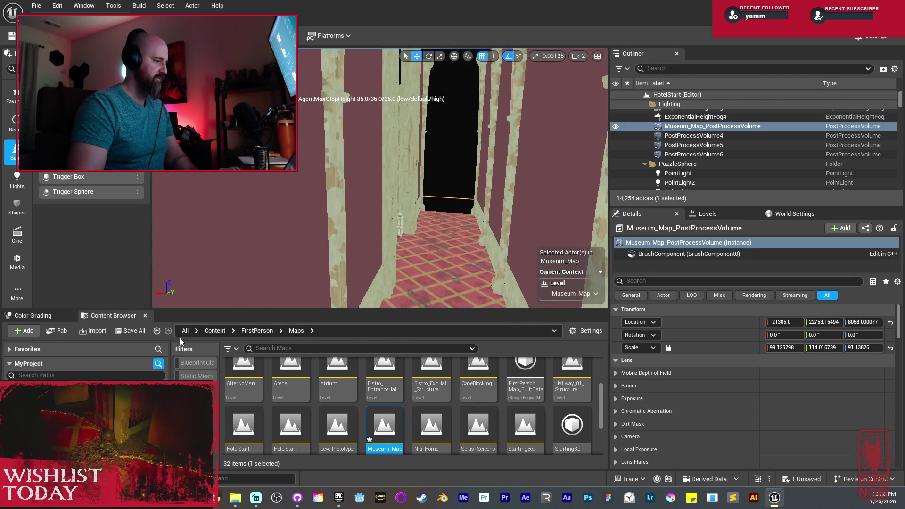
{"action": "left_click", "coordinate": [137, 331]}
{"action": "left_click", "coordinate": [530, 355]}
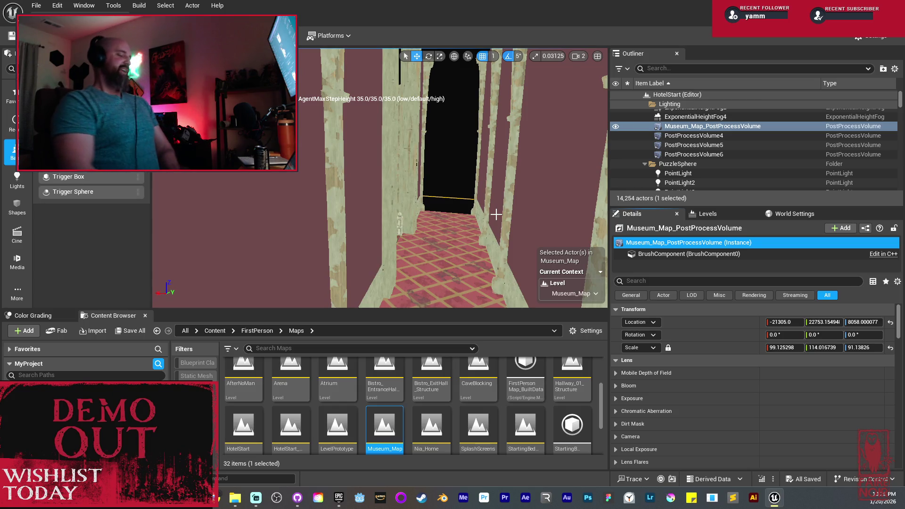
{"action": "mouse_move", "coordinate": [496, 214]}
{"action": "left_mouse_down"}
{"action": "mouse_move", "coordinate": [486, 188]}
{"action": "mouse_move", "coordinate": [519, 189]}
{"action": "mouse_move", "coordinate": [441, 190]}
{"action": "left_mouse_up"}
Step: Duplicate the two carpet floor pieces along X to extend the corridor floor
{"action": "left_click", "coordinate": [449, 190]}
{"action": "left_click_drag", "start_coordinate": [269, 234], "coordinate": [342, 226]}
{"action": "mouse_move", "coordinate": [425, 222]}
{"action": "left_mouse_down"}
{"action": "mouse_move", "coordinate": [426, 215]}
{"action": "mouse_move", "coordinate": [376, 204]}
{"action": "mouse_move", "coordinate": [303, 202]}
{"action": "mouse_move", "coordinate": [156, 260]}
{"action": "mouse_move", "coordinate": [370, 211]}
{"action": "mouse_move", "coordinate": [412, 216]}
{"action": "left_mouse_up"}
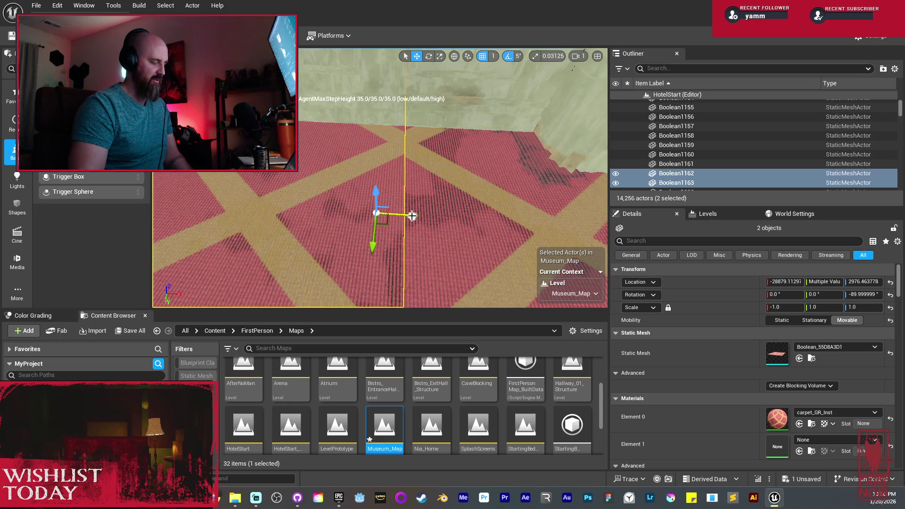
{"action": "key", "text": "f"}
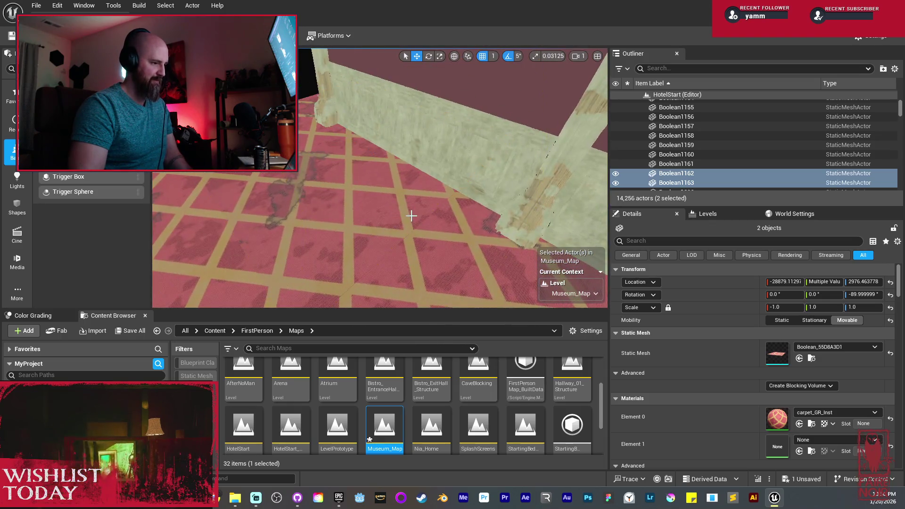
{"action": "scroll", "coordinate": [414, 215], "scroll_direction": "down", "scroll_amount": 2}
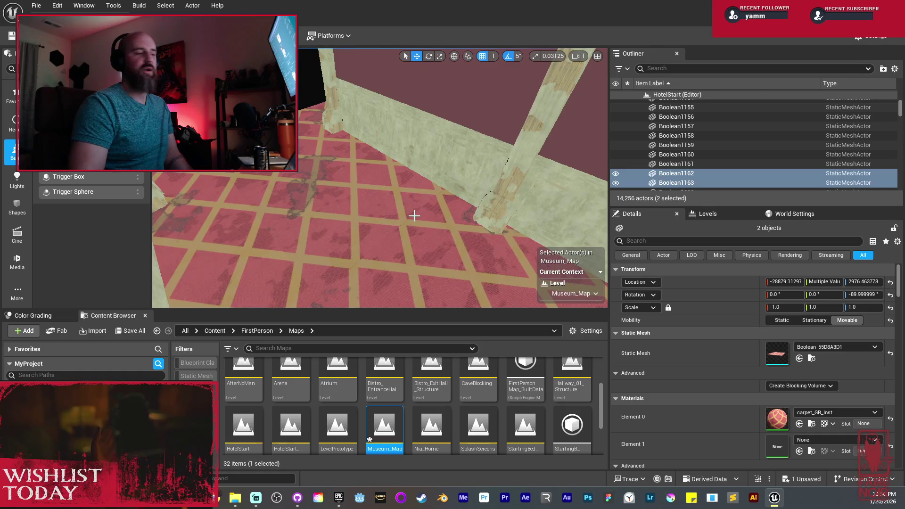
Step: Delete the unwanted corner beam and select a paneled tall beam
{"action": "left_click_drag", "start_coordinate": [419, 214], "coordinate": [415, 209]}
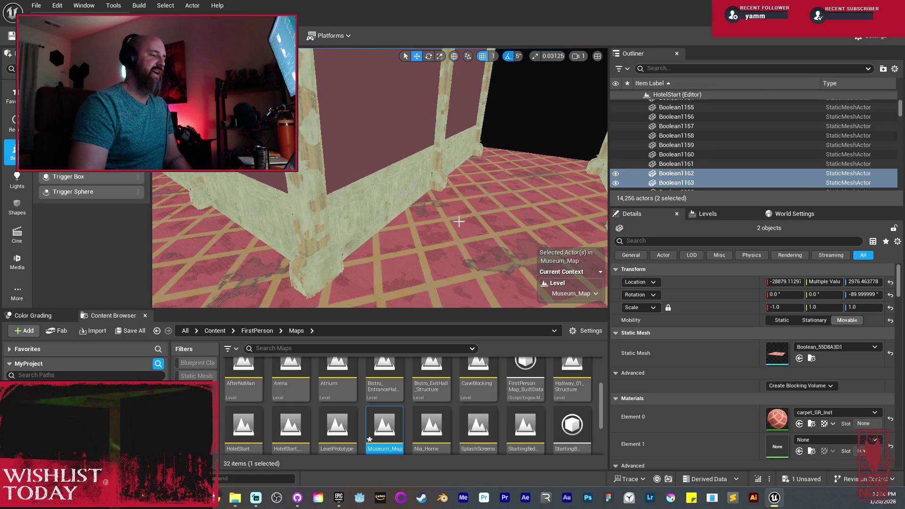
{"action": "mouse_move", "coordinate": [415, 209]}
{"action": "left_mouse_down"}
{"action": "mouse_move", "coordinate": [426, 162]}
{"action": "mouse_move", "coordinate": [413, 147]}
{"action": "mouse_move", "coordinate": [416, 134]}
{"action": "left_mouse_up"}
{"action": "left_click", "coordinate": [406, 160]}
{"action": "key", "text": "Delete"}
{"action": "left_click", "coordinate": [422, 169]}
{"action": "mouse_move", "coordinate": [422, 169]}
{"action": "left_mouse_down"}
{"action": "mouse_move", "coordinate": [345, 190]}
{"action": "mouse_move", "coordinate": [364, 197]}
{"action": "mouse_move", "coordinate": [327, 200]}
{"action": "left_mouse_up"}
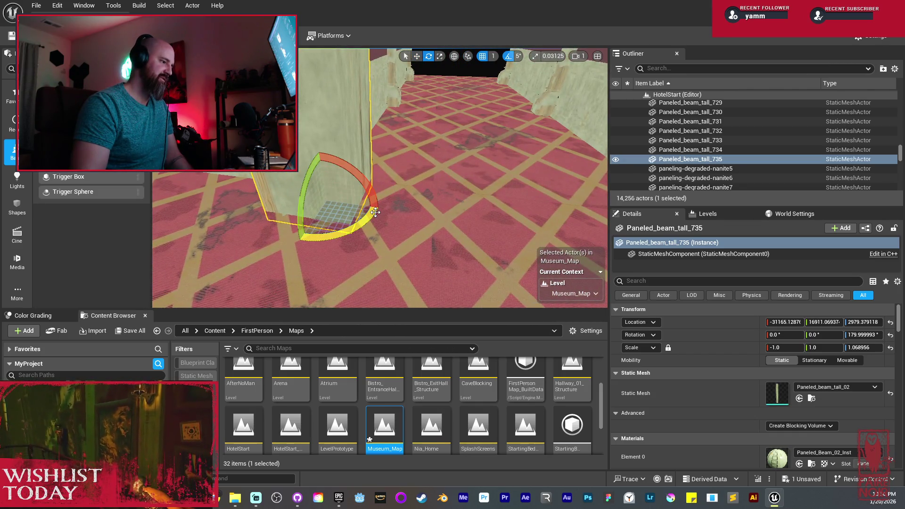
Step: Rotate the paneled beam and delete beam-degraded-tall-LOD726
{"action": "mouse_move", "coordinate": [336, 235]}
{"action": "left_mouse_down"}
{"action": "mouse_move", "coordinate": [382, 208]}
{"action": "mouse_move", "coordinate": [330, 202]}
{"action": "mouse_move", "coordinate": [330, 226]}
{"action": "mouse_move", "coordinate": [339, 231]}
{"action": "left_mouse_up"}
{"action": "left_click", "coordinate": [437, 183]}
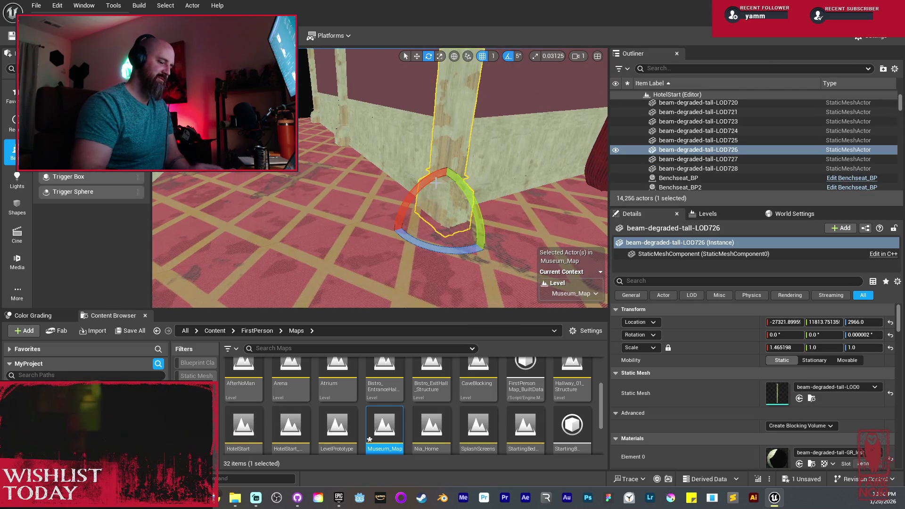
{"action": "key", "text": "Delete"}
Step: Alt-drag Paneled_beam_tall_735 along Y to create Paneled_beam_tall_736 at Y 16111
{"action": "left_click_drag", "start_coordinate": [436, 183], "coordinate": [328, 224]}
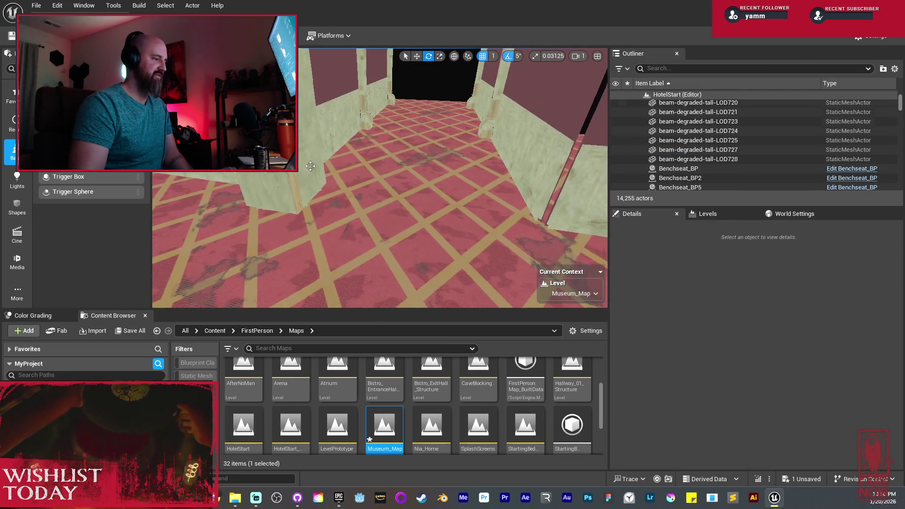
{"action": "left_click", "coordinate": [328, 224]}
{"action": "key", "text": "w"}
{"action": "mouse_move", "coordinate": [253, 198]}
{"action": "left_mouse_down"}
{"action": "mouse_move", "coordinate": [426, 255]}
{"action": "mouse_move", "coordinate": [508, 235]}
{"action": "left_mouse_up"}
{"action": "mouse_move", "coordinate": [392, 255]}
{"action": "left_mouse_down"}
{"action": "mouse_move", "coordinate": [368, 250]}
{"action": "mouse_move", "coordinate": [391, 255]}
{"action": "mouse_move", "coordinate": [377, 281]}
{"action": "mouse_move", "coordinate": [389, 281]}
{"action": "left_mouse_up"}
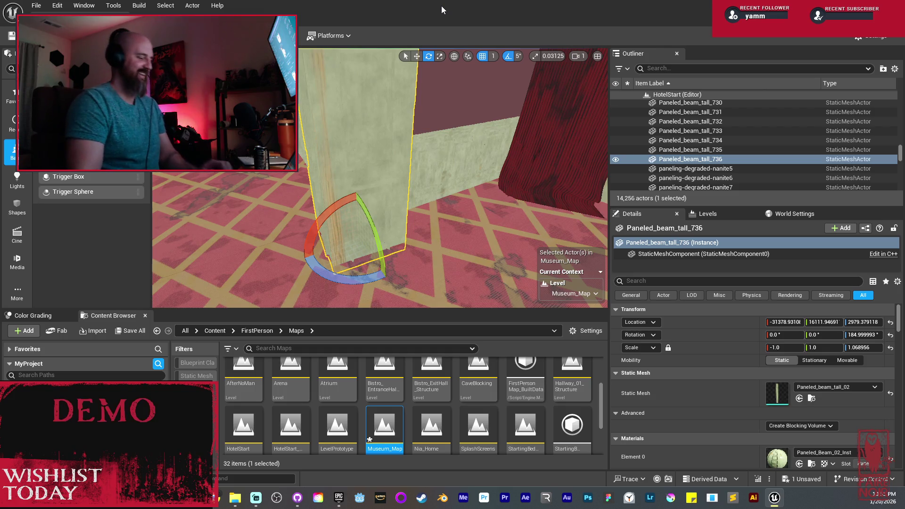
Step: Frame Paneled_beam_tall_736, fly down the beam-lined corridor and select a ceiling panel
{"action": "key", "text": "f"}
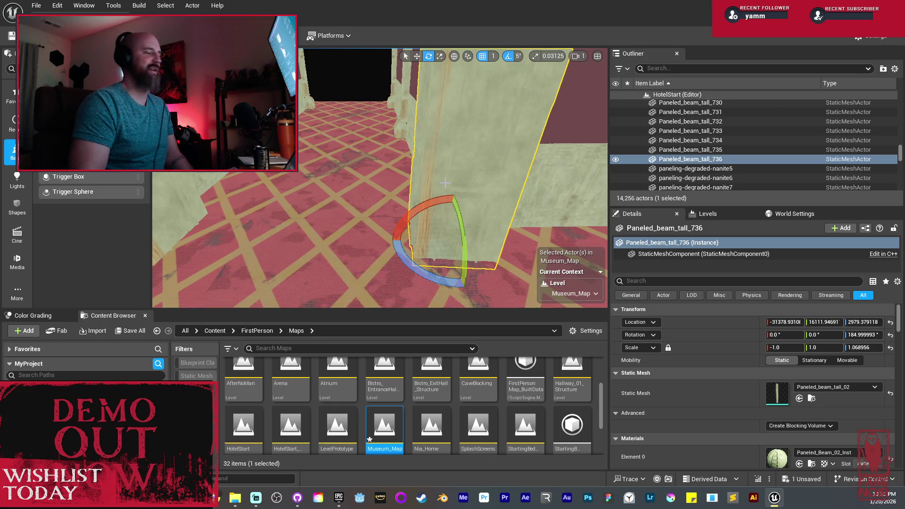
{"action": "key", "text": "w"}
{"action": "key", "text": "w"}
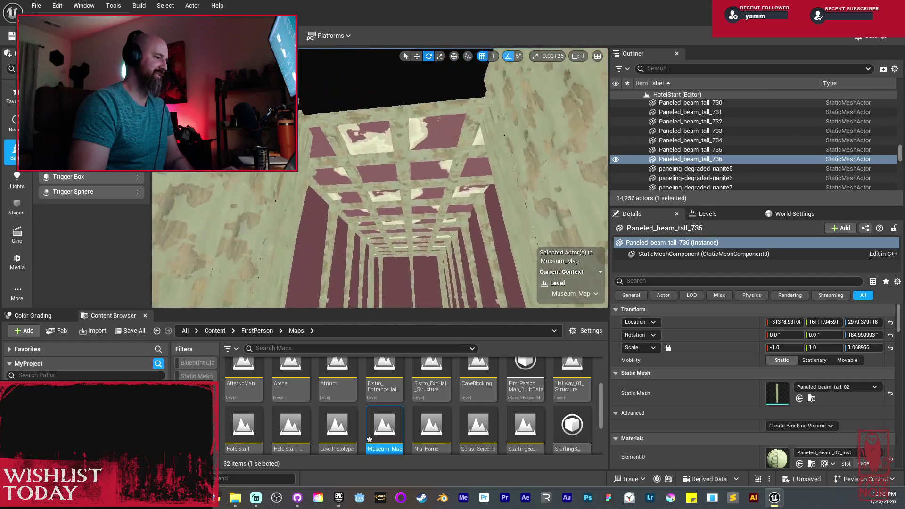
{"action": "left_click", "coordinate": [438, 259]}
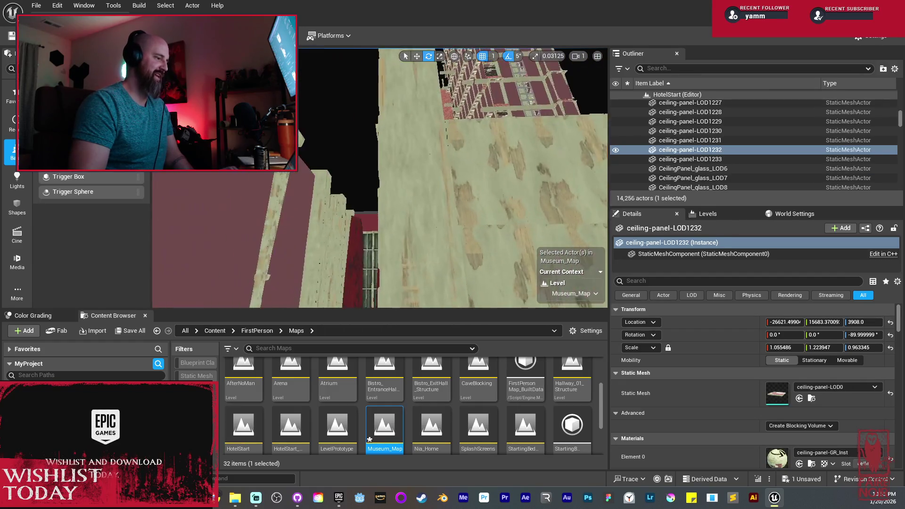
Step: Select three ceiling panels and duplicate them with Ctrl+D
{"action": "key", "text": "w"}
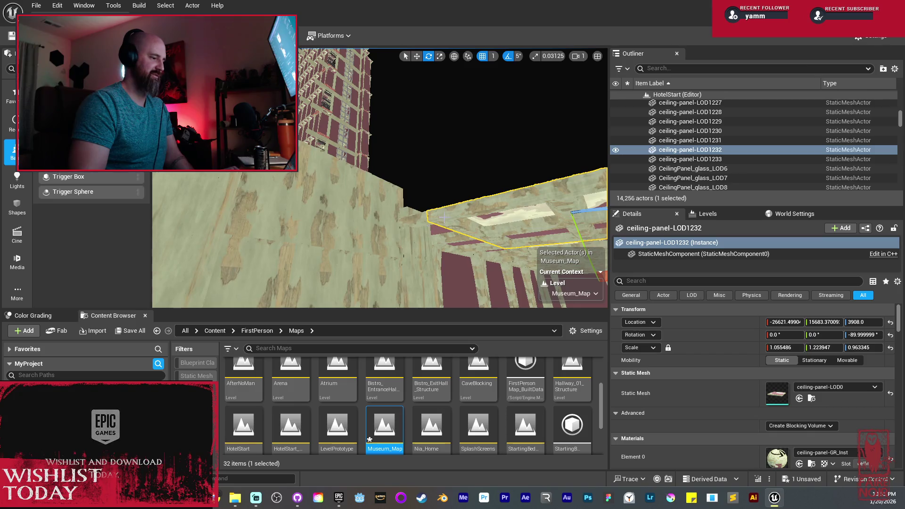
{"action": "left_click", "coordinate": [401, 227], "text": "ctrl"}
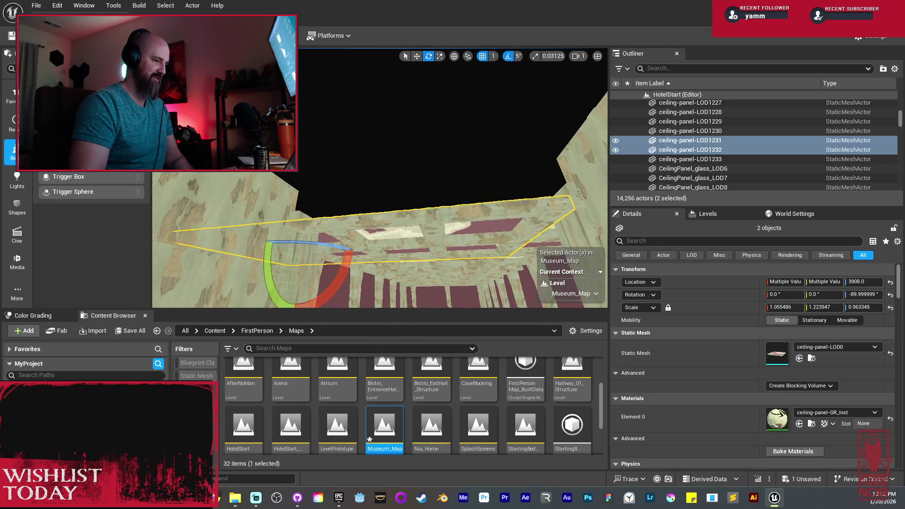
{"action": "left_click", "coordinate": [411, 210], "text": "ctrl"}
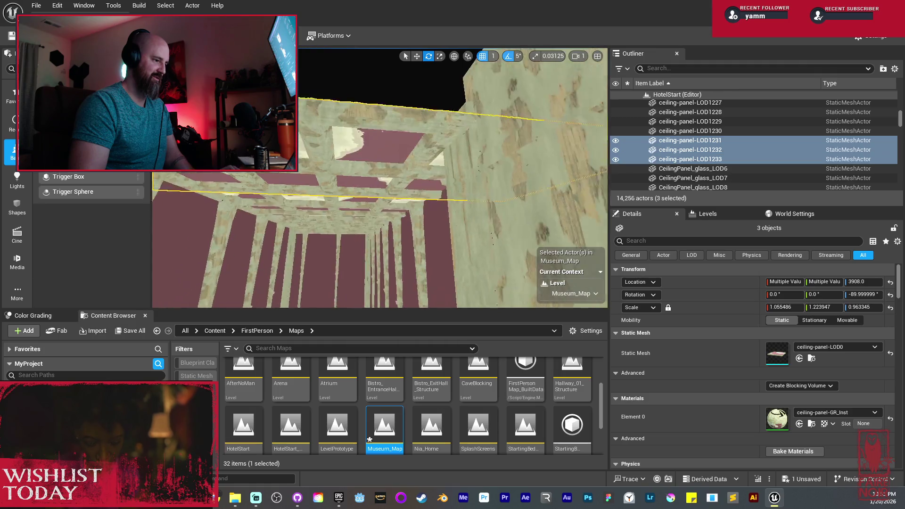
{"action": "key", "text": "w"}
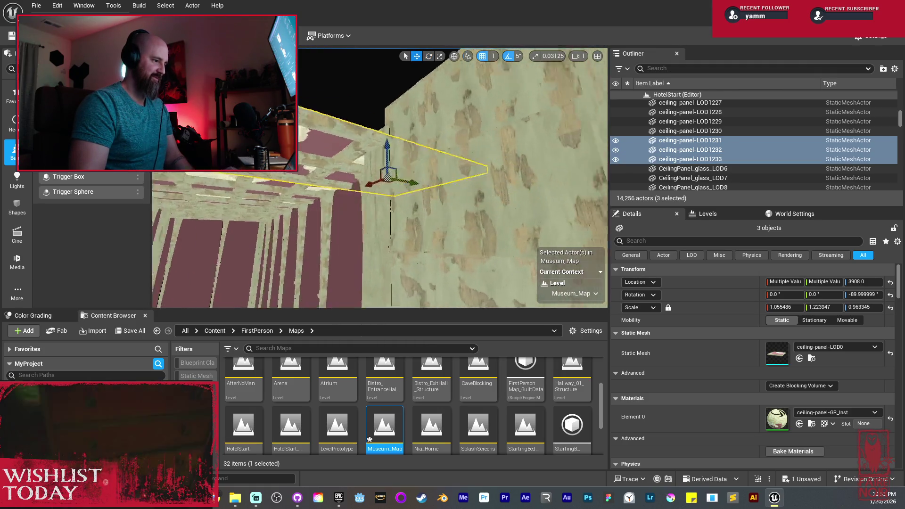
{"action": "key", "text": "ctrl+d"}
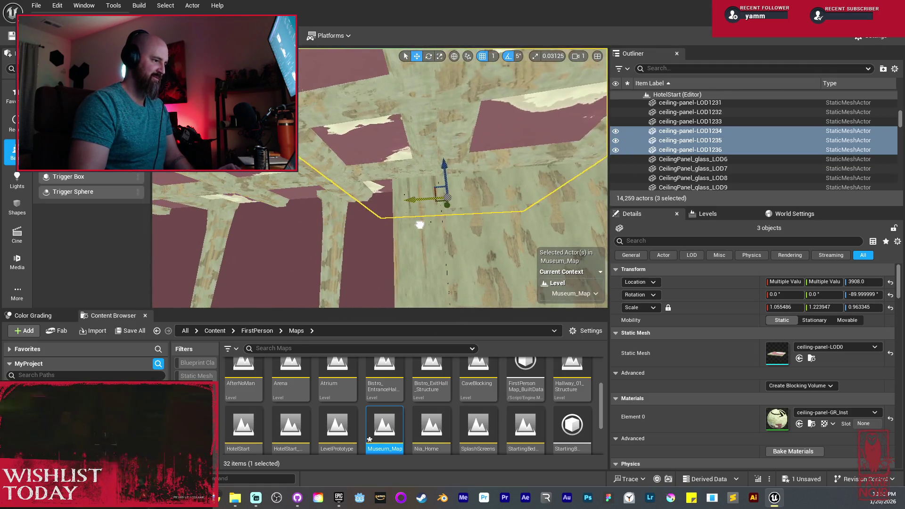
Step: Rotate the copied panels 90° on X and raise them to height 4226
{"action": "key", "text": "e"}
{"action": "mouse_move", "coordinate": [464, 238]}
{"action": "left_mouse_down"}
{"action": "mouse_move", "coordinate": [472, 254]}
{"action": "mouse_move", "coordinate": [380, 247]}
{"action": "mouse_move", "coordinate": [422, 285]}
{"action": "left_mouse_up"}
{"action": "key", "text": "w"}
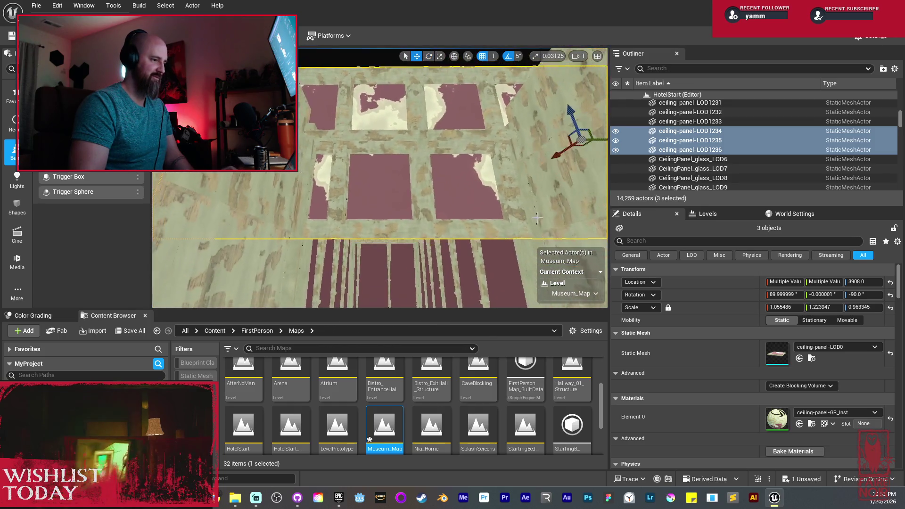
{"action": "mouse_move", "coordinate": [525, 151]}
{"action": "left_mouse_down"}
{"action": "mouse_move", "coordinate": [514, 84]}
{"action": "mouse_move", "coordinate": [521, 96]}
{"action": "mouse_move", "coordinate": [507, 103]}
{"action": "left_mouse_up"}
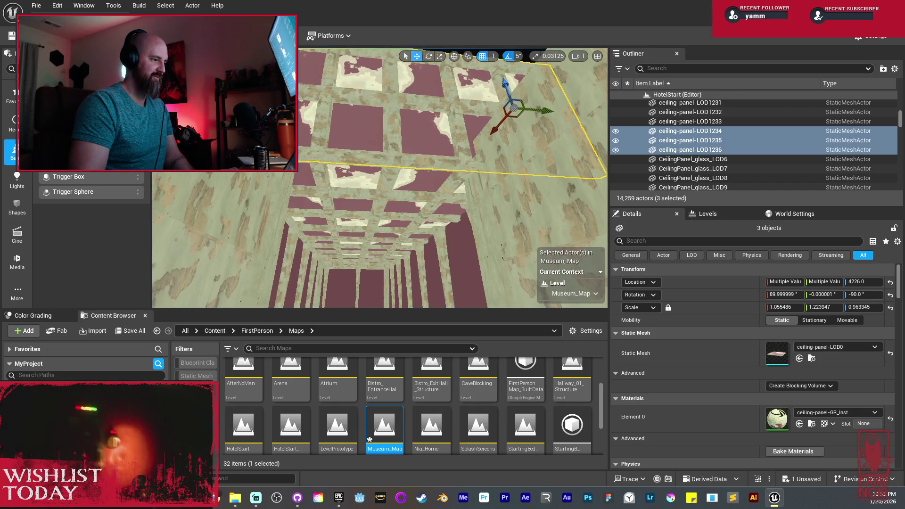
Step: Look along the wall up to the ceiling and restore the three-board selection
{"action": "key", "text": "s"}
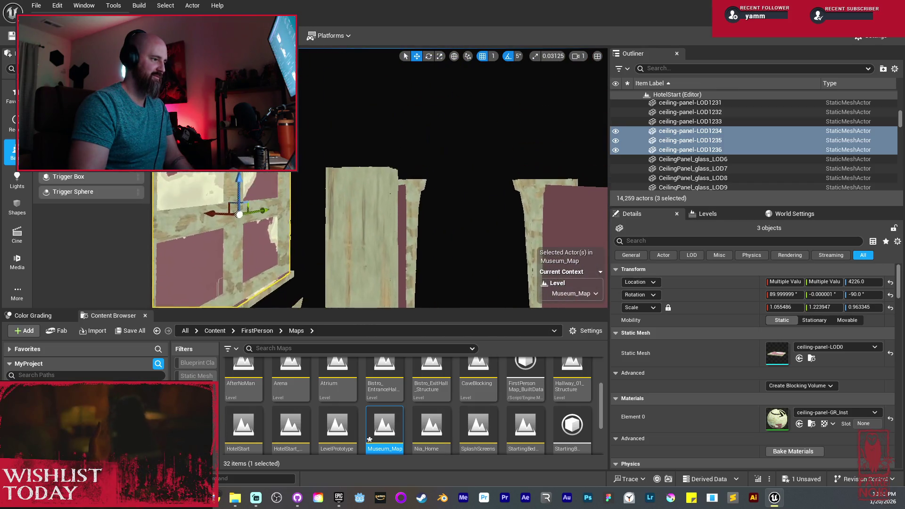
{"action": "key", "text": "w"}
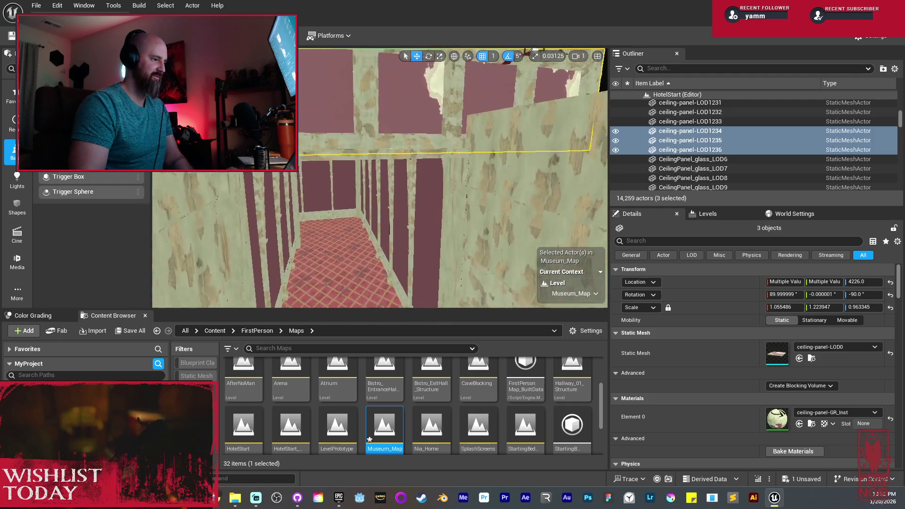
{"action": "key", "text": "a"}
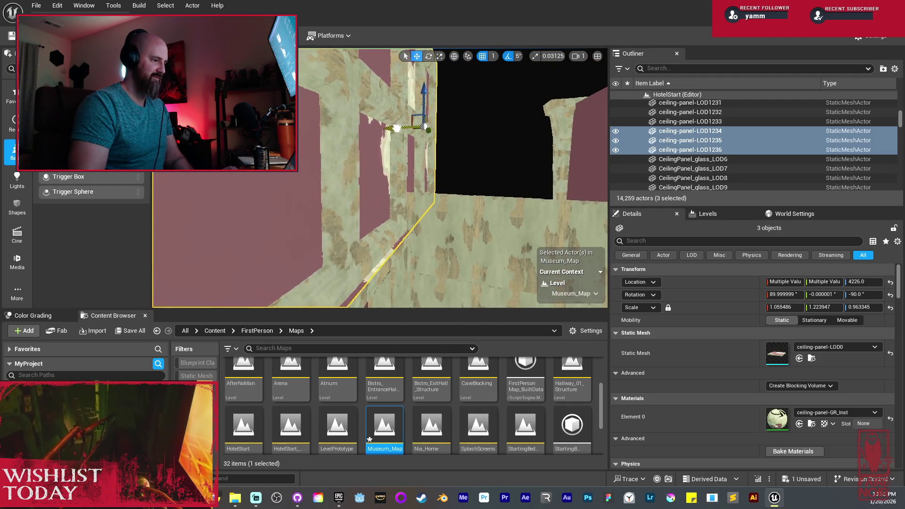
{"action": "key", "text": "e"}
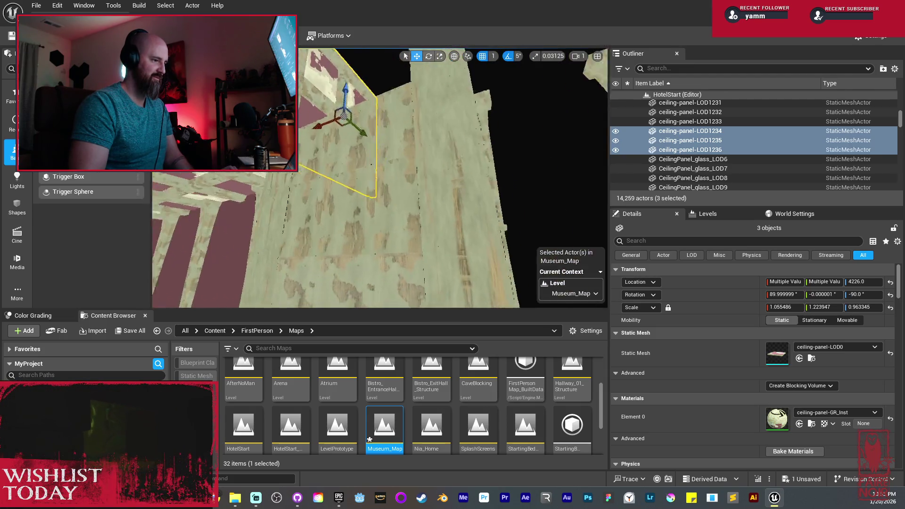
{"action": "left_click", "coordinate": [359, 145]}
{"action": "key", "text": "ctrl+z"}
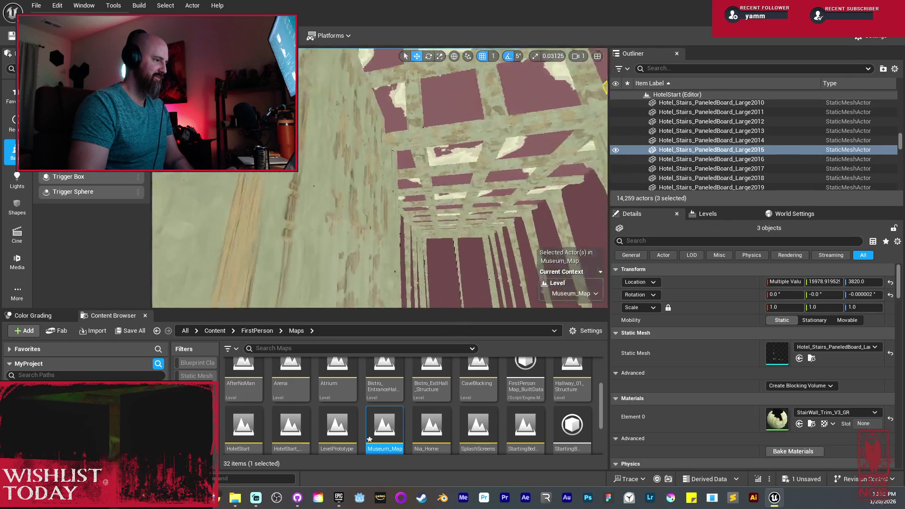
Step: Duplicate the six Hotel_Stairs_PaneledBoard_Large boards and raise the copies to height 4233
{"action": "left_click", "coordinate": [394, 151], "text": "ctrl"}
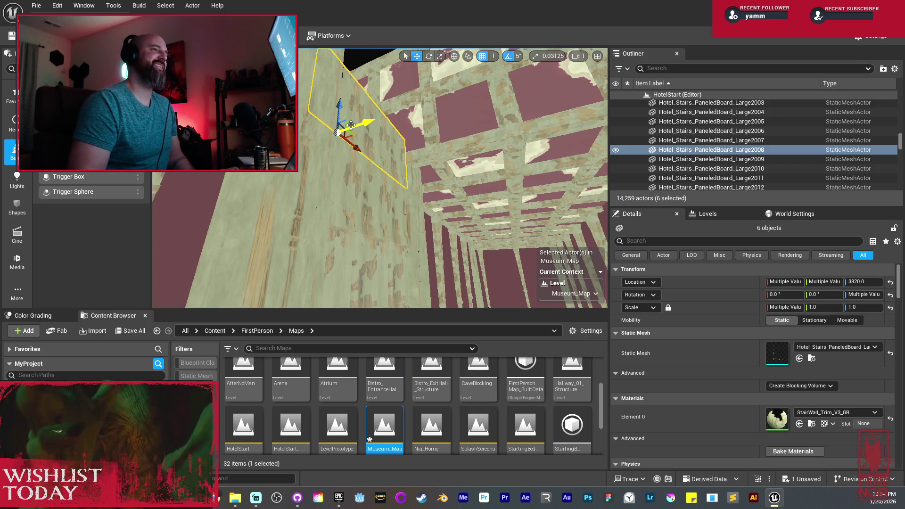
{"action": "left_click_drag", "start_coordinate": [351, 125], "coordinate": [346, 105]}
{"action": "left_click_drag", "start_coordinate": [408, 103], "coordinate": [407, 104]}
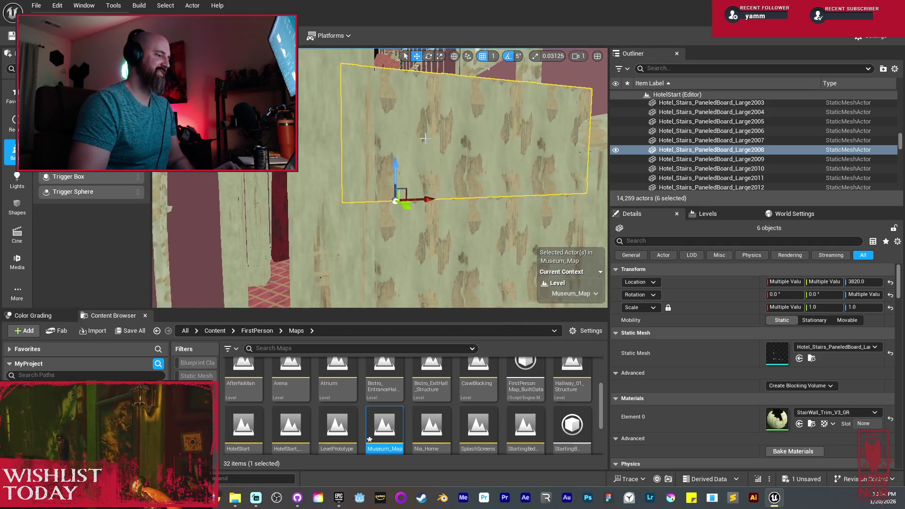
{"action": "key", "text": "ctrl+d"}
{"action": "key", "text": "f"}
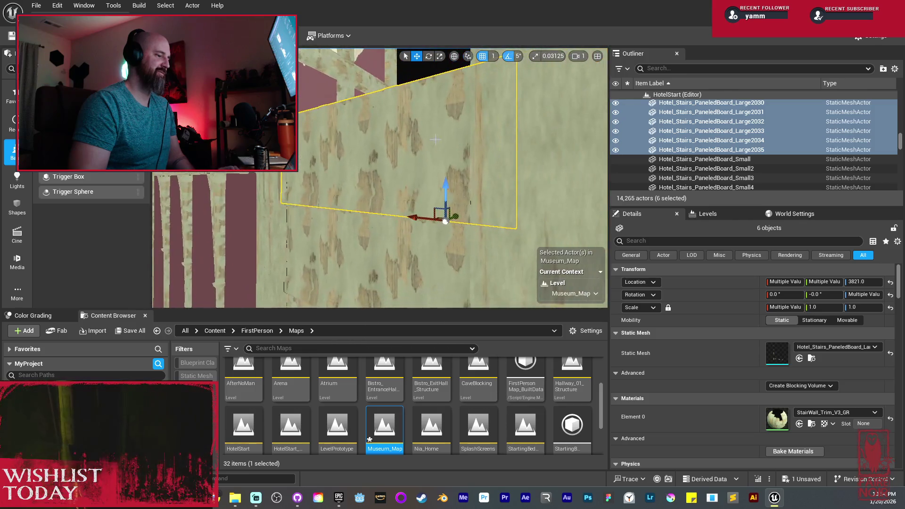
{"action": "left_click_drag", "start_coordinate": [863, 282], "coordinate": [868, 282]}
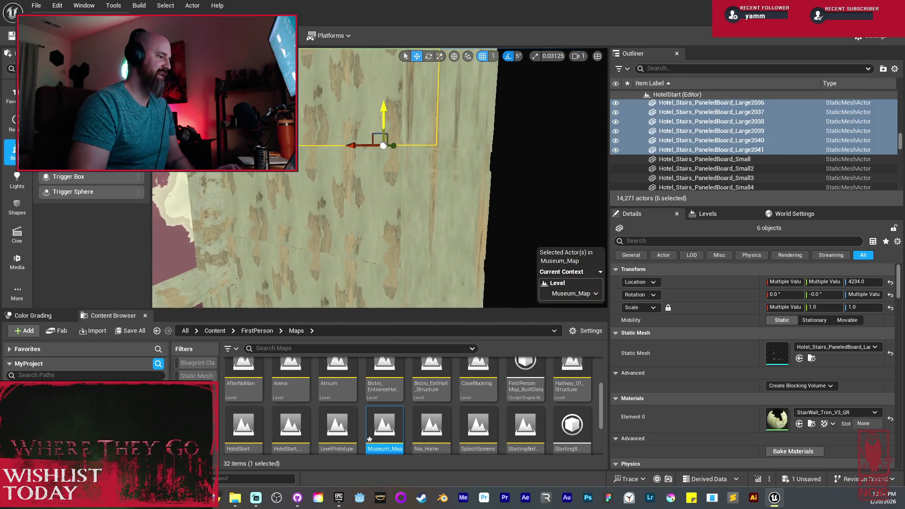
{"action": "left_click_drag", "start_coordinate": [383, 118], "coordinate": [384, 119]}
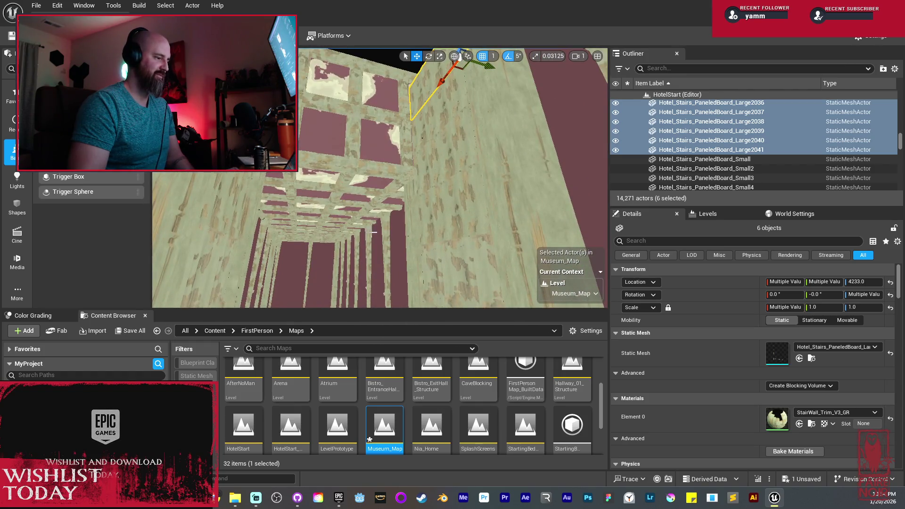
{"action": "left_click", "coordinate": [361, 114]}
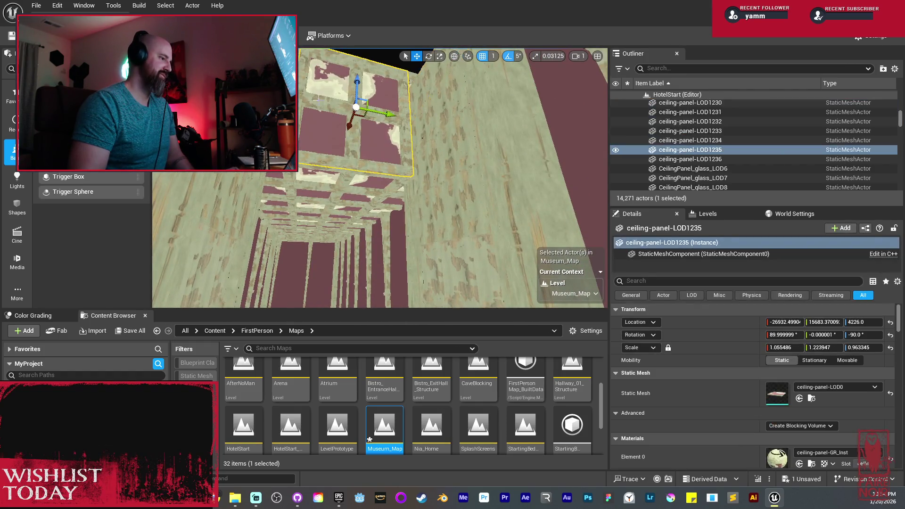
Step: Select three ceiling panels and duplicate them
{"action": "left_click", "coordinate": [690, 140], "text": "ctrl"}
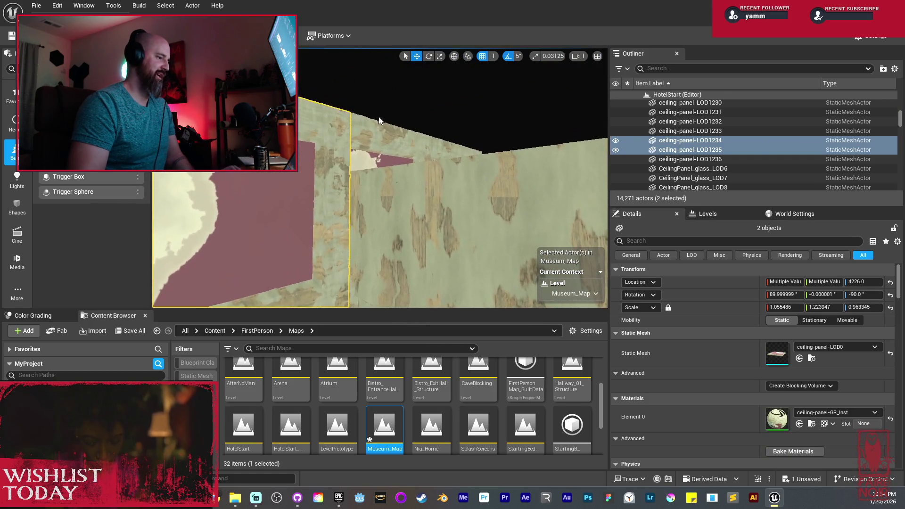
{"action": "left_click", "coordinate": [690, 159], "text": "ctrl"}
{"action": "left_click_drag", "start_coordinate": [408, 168], "coordinate": [408, 168]}
{"action": "key", "text": "ctrl+d"}
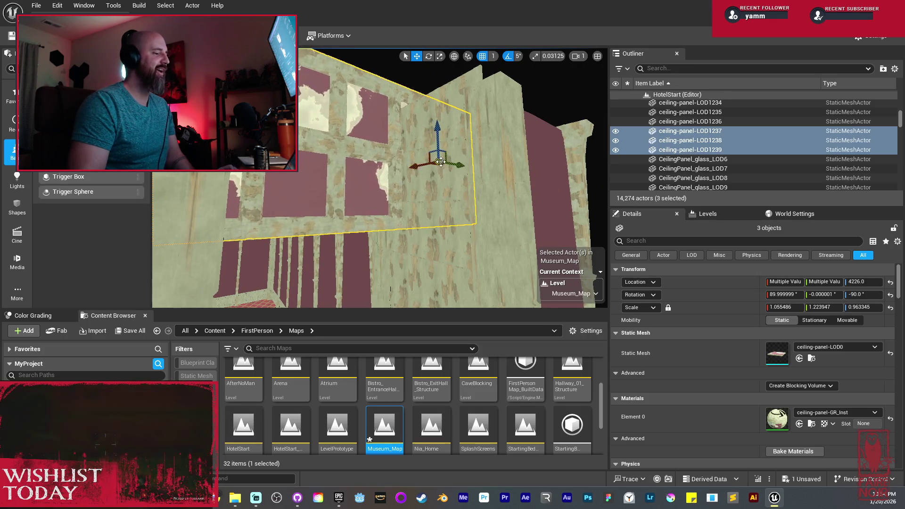
Step: Rotate the copied panels 90° and raise them to height 4295
{"action": "key", "text": "e"}
{"action": "left_click_drag", "start_coordinate": [482, 168], "coordinate": [480, 134]}
{"action": "key", "text": "w"}
{"action": "mouse_move", "coordinate": [396, 184]}
{"action": "left_mouse_down"}
{"action": "mouse_move", "coordinate": [396, 170]}
{"action": "mouse_move", "coordinate": [410, 225]}
{"action": "mouse_move", "coordinate": [401, 198]}
{"action": "mouse_move", "coordinate": [483, 209]}
{"action": "mouse_move", "coordinate": [467, 196]}
{"action": "mouse_move", "coordinate": [459, 203]}
{"action": "mouse_move", "coordinate": [375, 186]}
{"action": "mouse_move", "coordinate": [491, 145]}
{"action": "mouse_move", "coordinate": [534, 155]}
{"action": "left_mouse_up"}
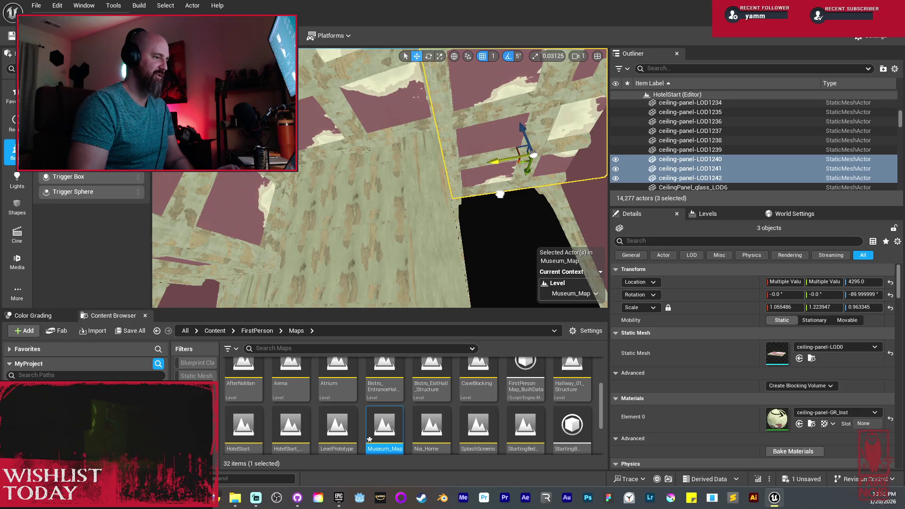
{"action": "left_click_drag", "start_coordinate": [490, 190], "coordinate": [491, 190]}
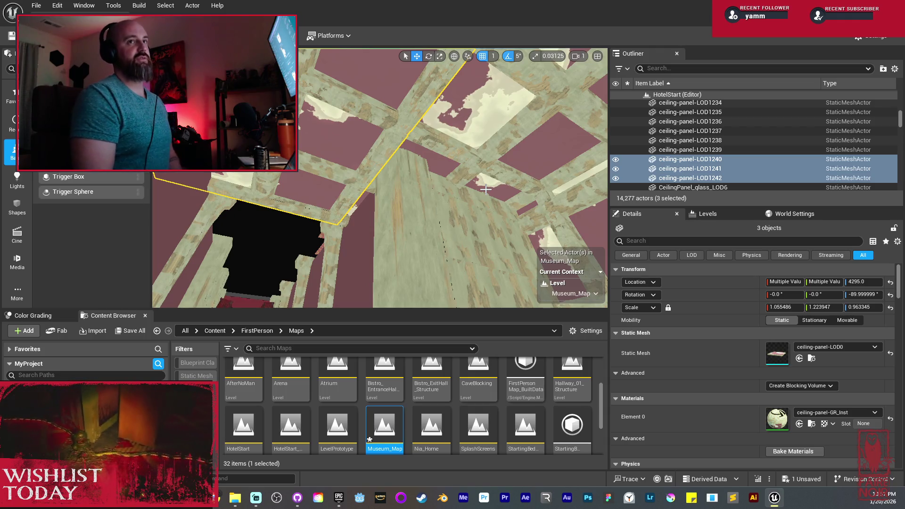
{"action": "mouse_move", "coordinate": [383, 136]}
{"action": "left_mouse_down"}
{"action": "mouse_move", "coordinate": [377, 188]}
{"action": "mouse_move", "coordinate": [377, 111]}
{"action": "mouse_move", "coordinate": [394, 129]}
{"action": "mouse_move", "coordinate": [394, 174]}
{"action": "mouse_move", "coordinate": [474, 155]}
{"action": "mouse_move", "coordinate": [444, 151]}
{"action": "mouse_move", "coordinate": [422, 125]}
{"action": "mouse_move", "coordinate": [480, 157]}
{"action": "left_mouse_up"}
Step: Select two ceiling panels and Alt-drag copies along the ceiling twice
{"action": "left_click", "coordinate": [428, 135]}
{"action": "left_click", "coordinate": [515, 92], "text": "ctrl"}
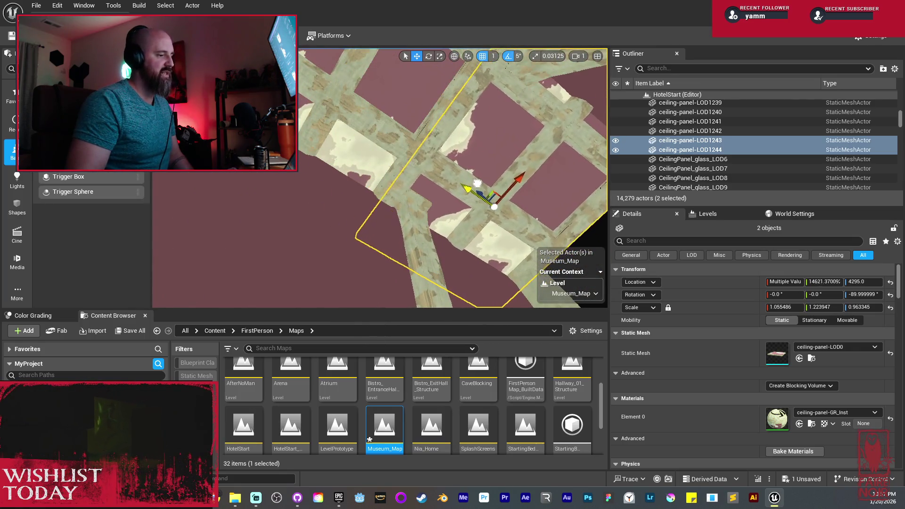
{"action": "left_click_drag", "start_coordinate": [474, 181], "coordinate": [472, 181]}
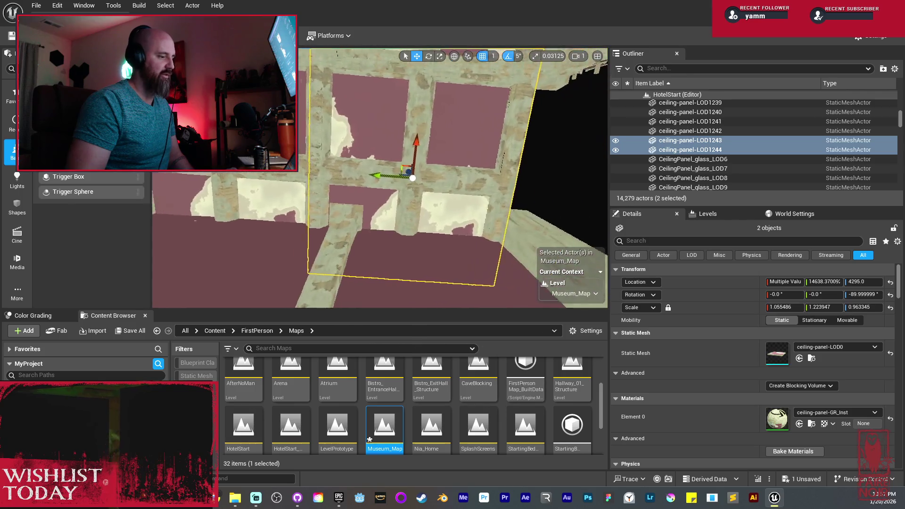
{"action": "mouse_move", "coordinate": [335, 175]}
{"action": "left_mouse_down"}
{"action": "mouse_move", "coordinate": [508, 202]}
{"action": "mouse_move", "coordinate": [494, 202]}
{"action": "left_mouse_up"}
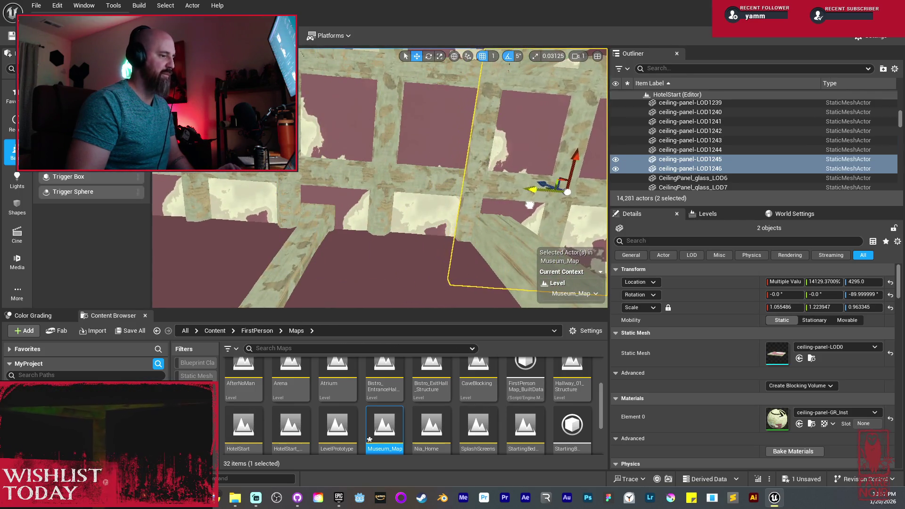
{"action": "key", "text": "f"}
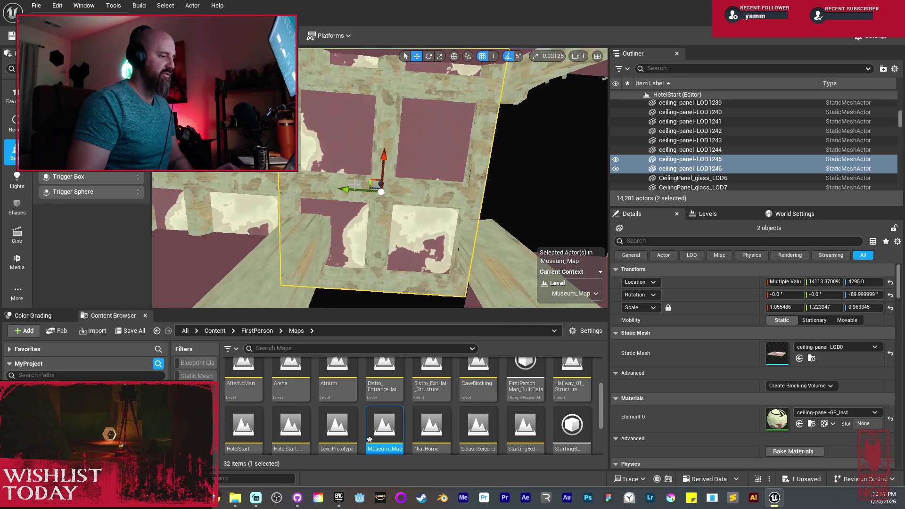
{"action": "scroll", "coordinate": [381, 192], "scroll_direction": "down", "scroll_amount": 10}
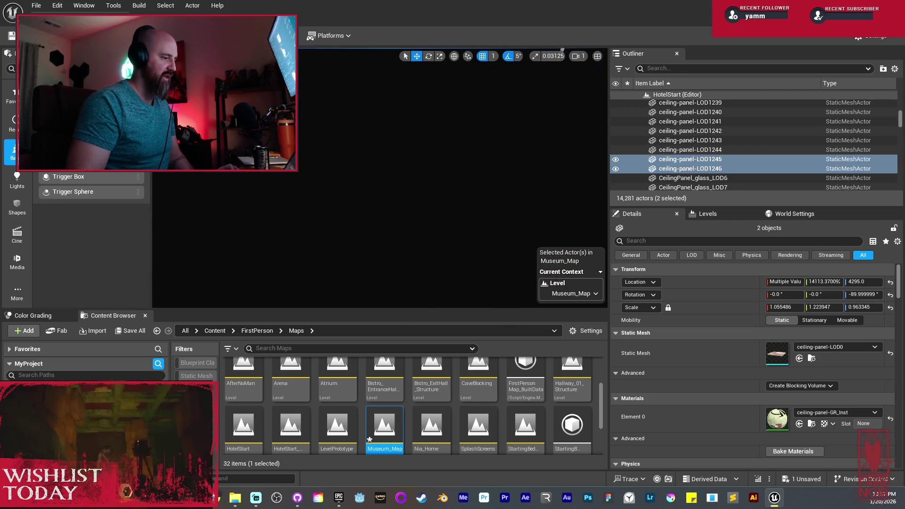
{"action": "key", "text": "f"}
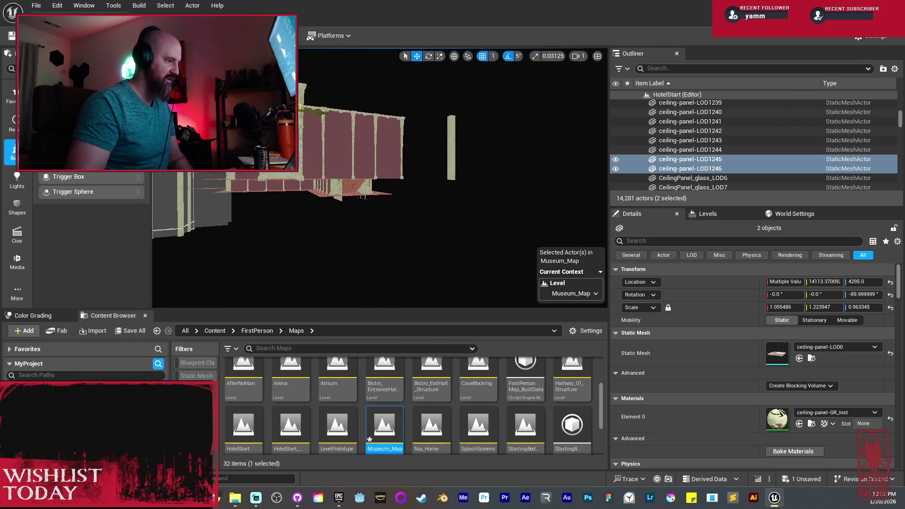
{"action": "scroll", "coordinate": [380, 178], "scroll_direction": "up", "scroll_amount": 10}
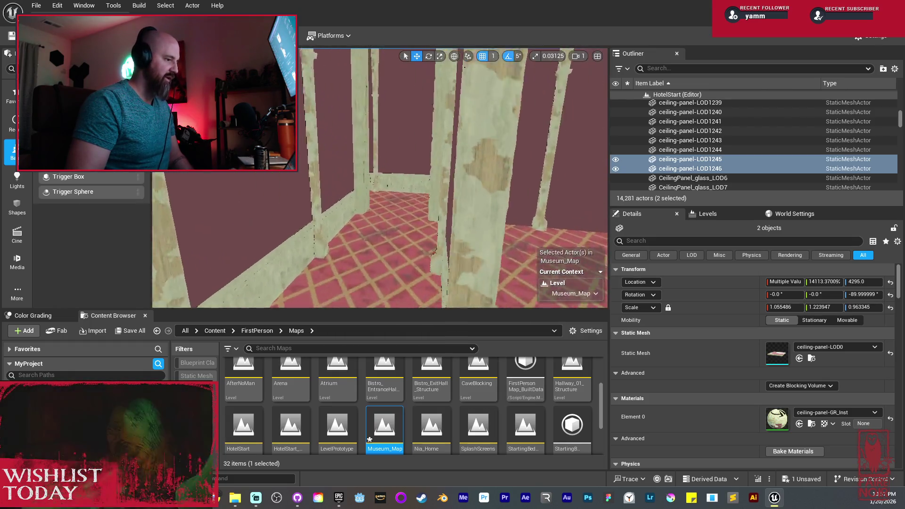
{"action": "scroll", "coordinate": [380, 178], "scroll_direction": "down", "scroll_amount": 5}
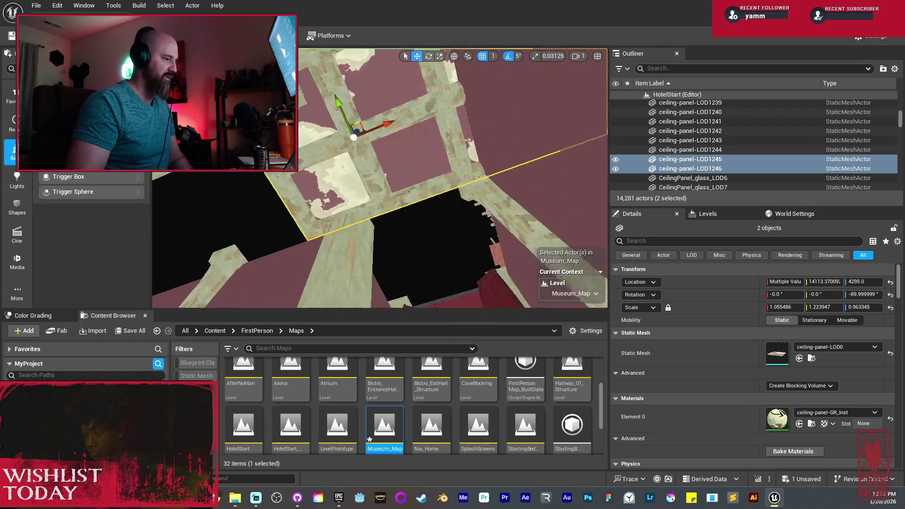
{"action": "mouse_move", "coordinate": [337, 197]}
{"action": "left_mouse_down"}
{"action": "mouse_move", "coordinate": [494, 197]}
{"action": "mouse_move", "coordinate": [396, 208]}
{"action": "mouse_move", "coordinate": [439, 199]}
{"action": "mouse_move", "coordinate": [458, 165]}
{"action": "mouse_move", "coordinate": [406, 170]}
{"action": "mouse_move", "coordinate": [408, 191]}
{"action": "mouse_move", "coordinate": [414, 126]}
{"action": "mouse_move", "coordinate": [429, 257]}
{"action": "mouse_move", "coordinate": [340, 264]}
{"action": "mouse_move", "coordinate": [258, 212]}
{"action": "left_mouse_up"}
Step: Undo a misplaced copy, then duplicate the panel pair into the next gaps along X
{"action": "left_click", "coordinate": [407, 170], "text": "ctrl"}
{"action": "key", "text": "ctrl+z"}
{"action": "key", "text": "ctrl+z"}
{"action": "key", "text": "ctrl+z"}
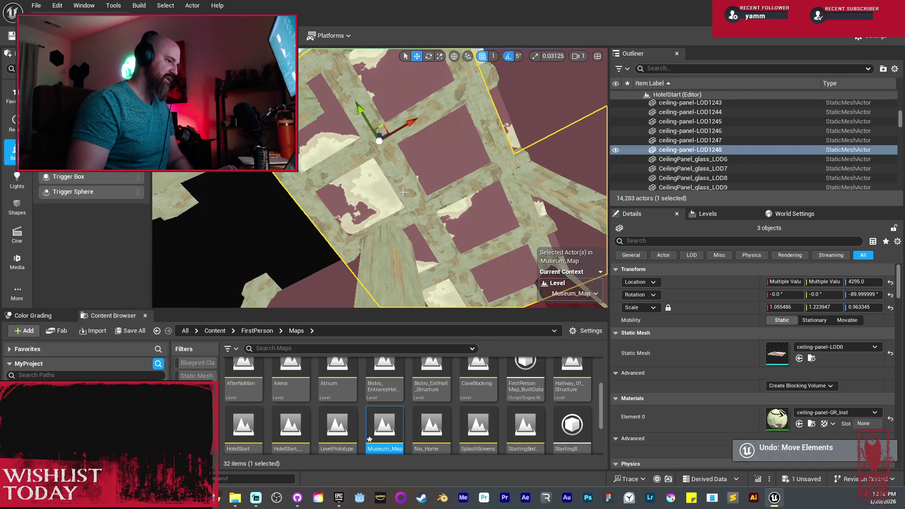
{"action": "mouse_move", "coordinate": [456, 270]}
{"action": "left_mouse_down"}
{"action": "mouse_move", "coordinate": [445, 264]}
{"action": "mouse_move", "coordinate": [387, 293]}
{"action": "mouse_move", "coordinate": [334, 303]}
{"action": "left_mouse_up"}
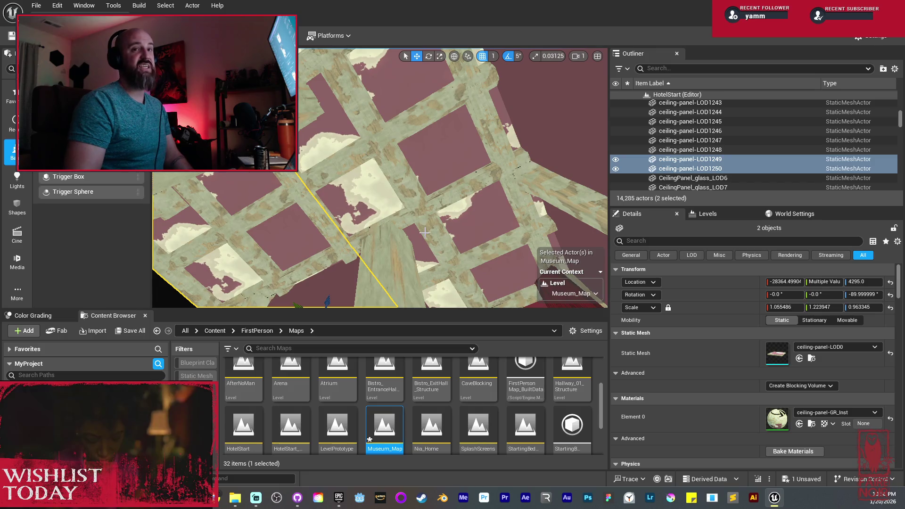
{"action": "left_click_drag", "start_coordinate": [492, 164], "coordinate": [492, 163]}
{"action": "key", "text": "f"}
{"action": "left_click_drag", "start_coordinate": [470, 209], "coordinate": [330, 205], "text": "alt"}
{"action": "left_click_drag", "start_coordinate": [344, 170], "coordinate": [347, 169]}
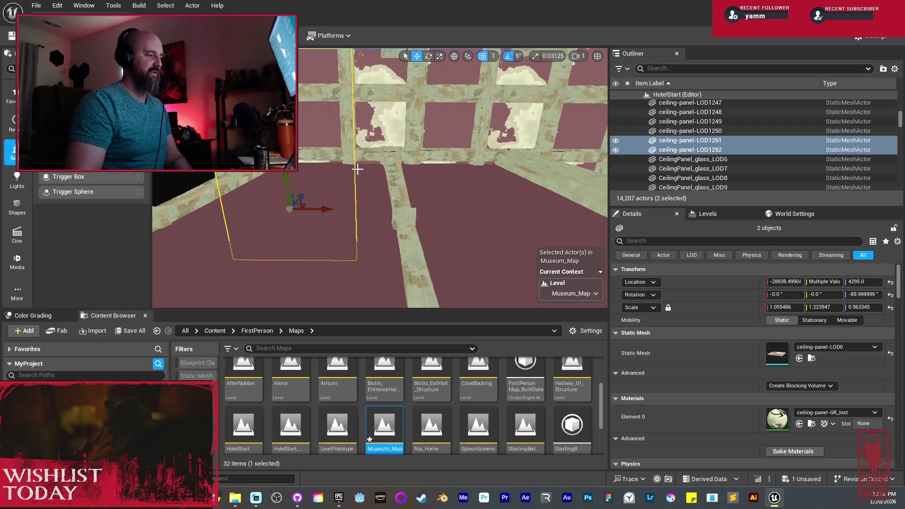
{"action": "scroll", "coordinate": [380, 178], "scroll_direction": "up", "scroll_amount": 5}
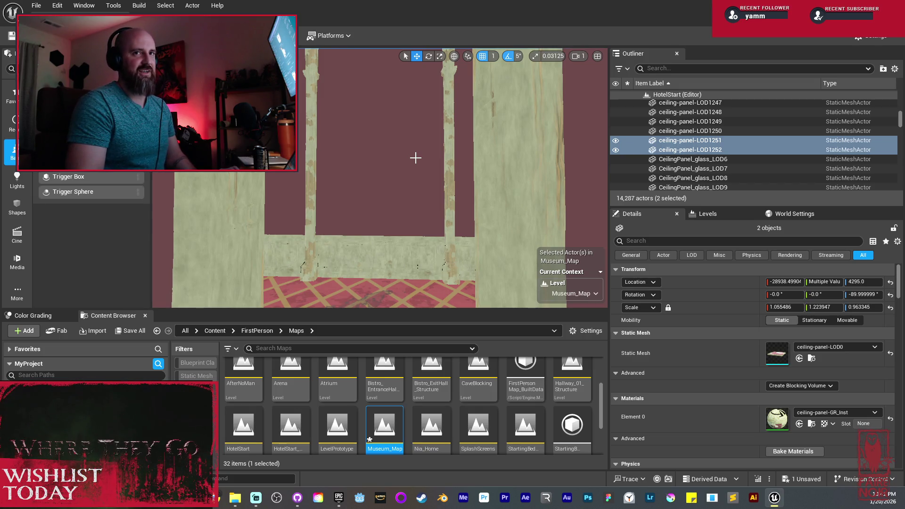
{"action": "mouse_move", "coordinate": [415, 154]}
{"action": "left_mouse_down"}
{"action": "mouse_move", "coordinate": [448, 160]}
{"action": "mouse_move", "coordinate": [408, 184]}
{"action": "left_mouse_up"}
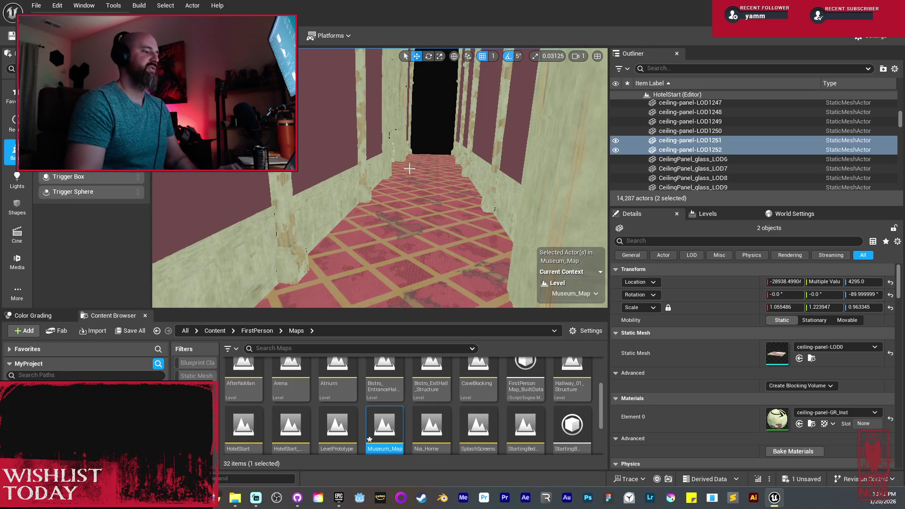
{"action": "key", "text": "f"}
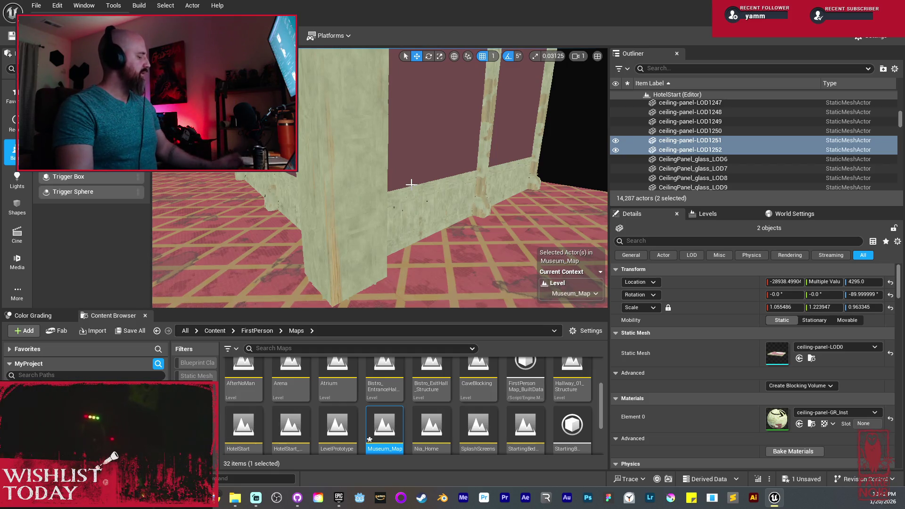
{"action": "mouse_move", "coordinate": [403, 168]}
{"action": "left_mouse_down"}
{"action": "mouse_move", "coordinate": [391, 169]}
{"action": "mouse_move", "coordinate": [425, 169]}
{"action": "mouse_move", "coordinate": [403, 168]}
{"action": "mouse_move", "coordinate": [403, 158]}
{"action": "mouse_move", "coordinate": [424, 151]}
{"action": "mouse_move", "coordinate": [401, 165]}
{"action": "mouse_move", "coordinate": [401, 147]}
{"action": "mouse_move", "coordinate": [400, 162]}
{"action": "mouse_move", "coordinate": [415, 142]}
{"action": "mouse_move", "coordinate": [401, 155]}
{"action": "mouse_move", "coordinate": [366, 148]}
{"action": "left_mouse_up"}
{"action": "left_click", "coordinate": [365, 149]}
Step: Select the paneling pieces and tall beams at the wall corner and duplicate the six pieces
{"action": "key", "text": "f"}
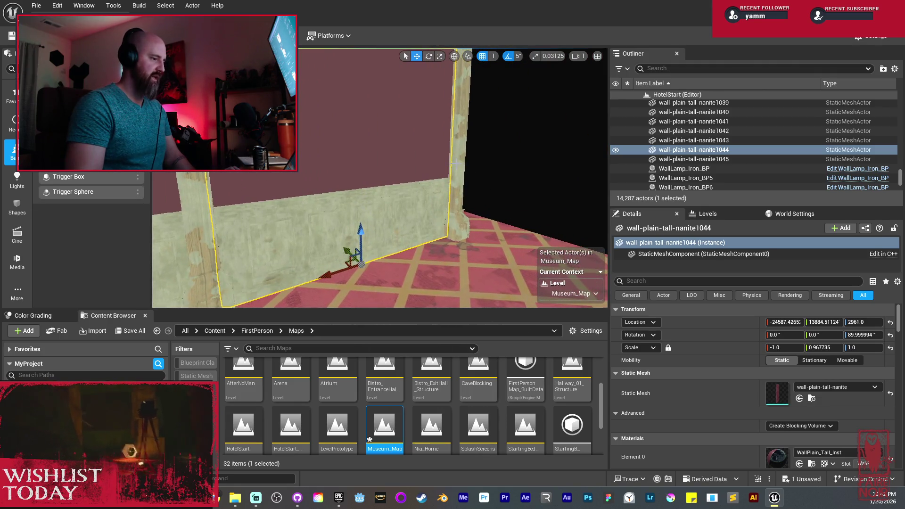
{"action": "left_click", "coordinate": [429, 189]}
{"action": "left_click_drag", "start_coordinate": [429, 189], "coordinate": [495, 193]}
{"action": "left_click", "coordinate": [495, 193], "text": "ctrl"}
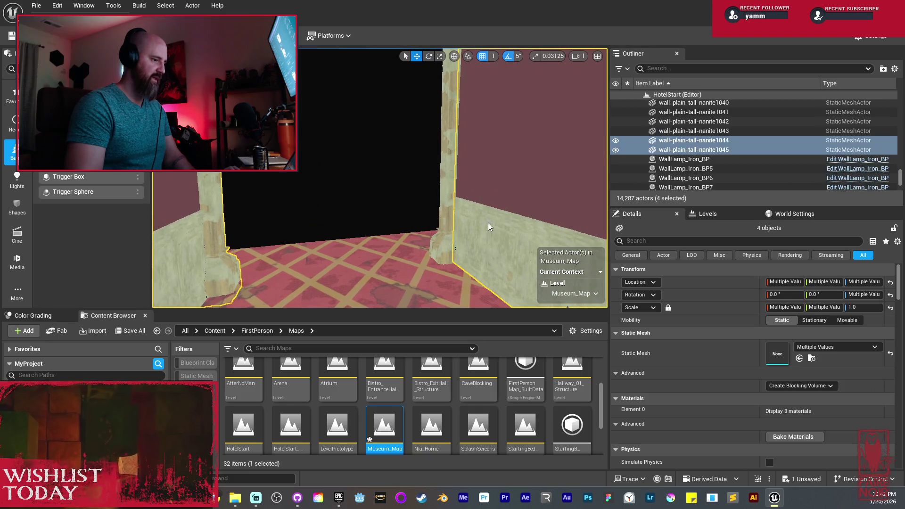
{"action": "key", "text": "f"}
{"action": "key", "text": "ctrl+d"}
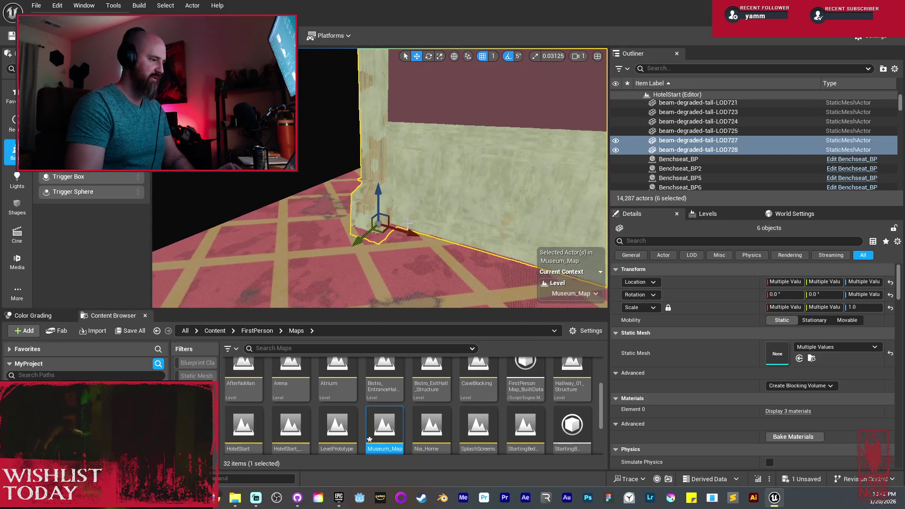
Step: Duplicate the wall section three more times along the wall, up to paneling-plain-nanite890
{"action": "left_click_drag", "start_coordinate": [294, 190], "coordinate": [344, 202]}
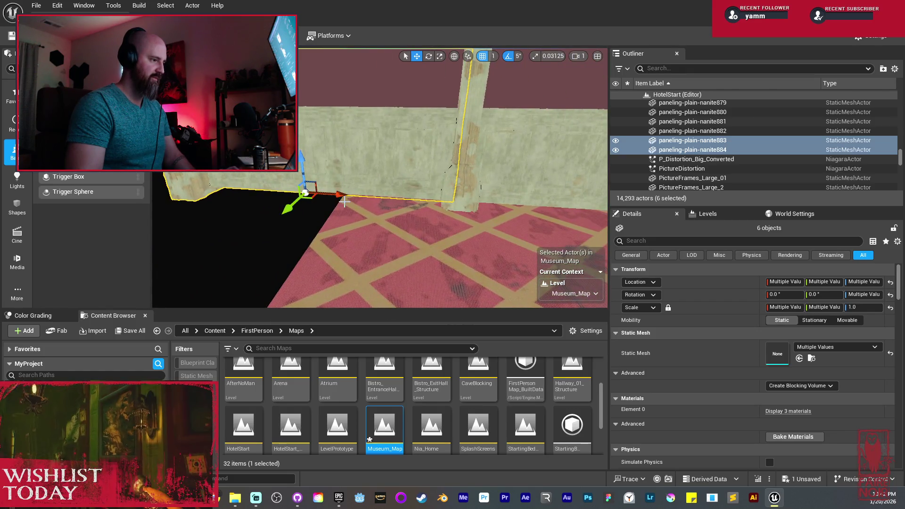
{"action": "key", "text": "ctrl+d"}
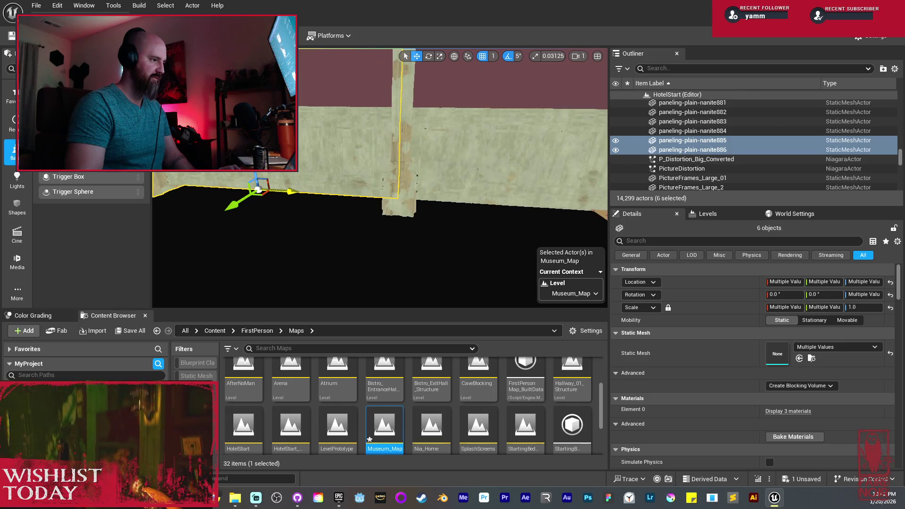
{"action": "key", "text": "ctrl+d"}
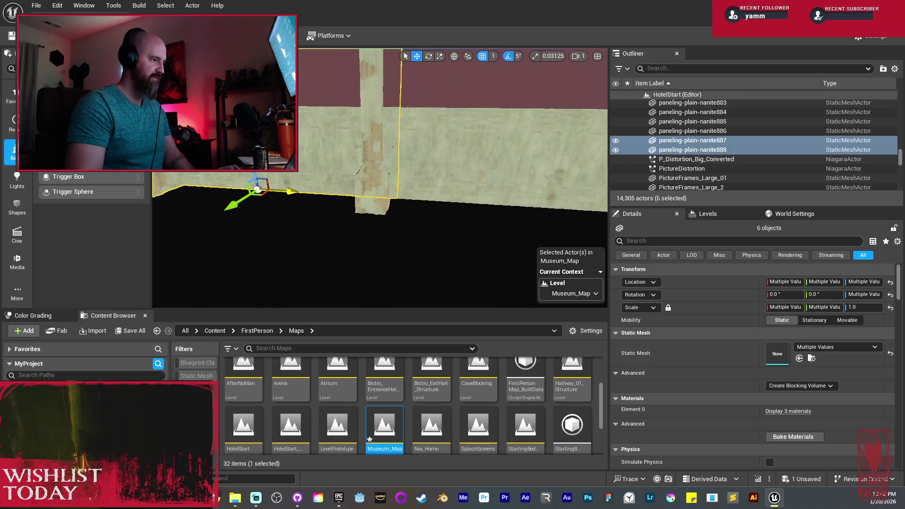
{"action": "left_click_drag", "start_coordinate": [290, 191], "coordinate": [293, 189]}
{"action": "key", "text": "ctrl+d"}
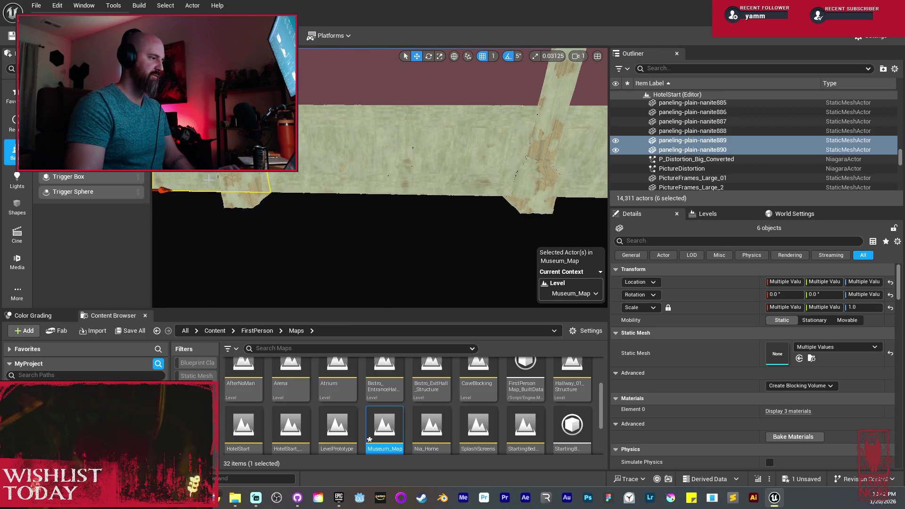
{"action": "scroll", "coordinate": [334, 174], "scroll_direction": "down", "scroll_amount": 5}
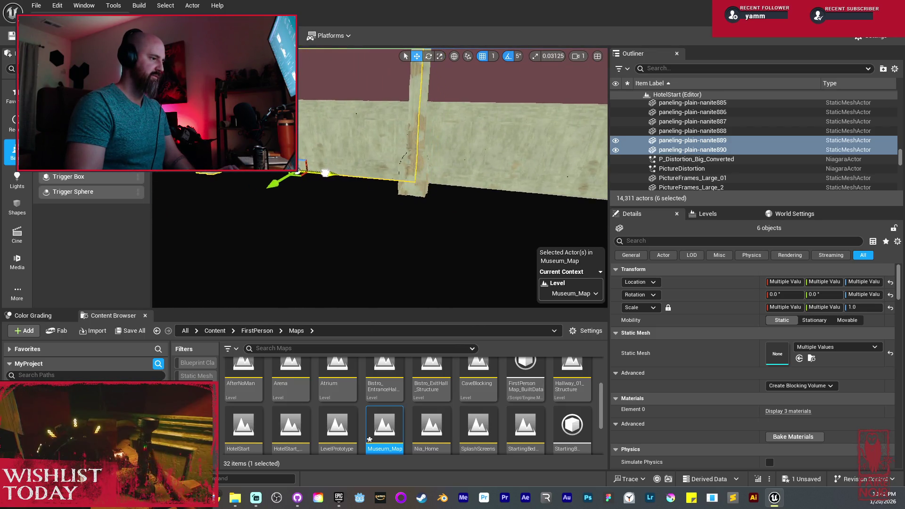
{"action": "mouse_move", "coordinate": [325, 173]}
{"action": "left_mouse_down"}
{"action": "mouse_move", "coordinate": [259, 175]}
{"action": "mouse_move", "coordinate": [342, 168]}
{"action": "mouse_move", "coordinate": [358, 180]}
{"action": "left_mouse_up"}
{"action": "left_click", "coordinate": [385, 190]}
Step: Select the post-and-beam and panel pieces, frame them, and undo the accidental move
{"action": "left_click", "coordinate": [385, 191]}
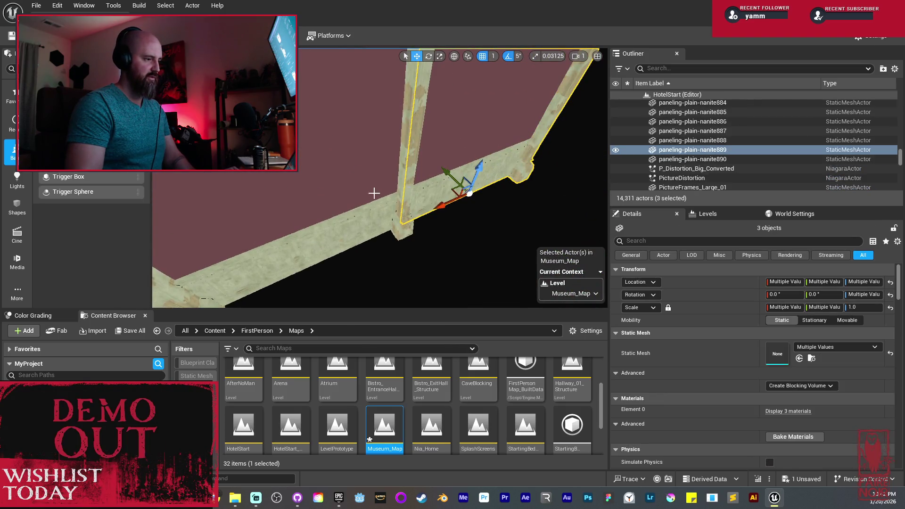
{"action": "left_click", "coordinate": [368, 189], "text": "ctrl"}
{"action": "mouse_move", "coordinate": [367, 189]}
{"action": "left_mouse_down"}
{"action": "mouse_move", "coordinate": [328, 214]}
{"action": "mouse_move", "coordinate": [339, 236]}
{"action": "left_mouse_up"}
{"action": "left_click", "coordinate": [329, 214], "text": "ctrl"}
{"action": "key", "text": "f"}
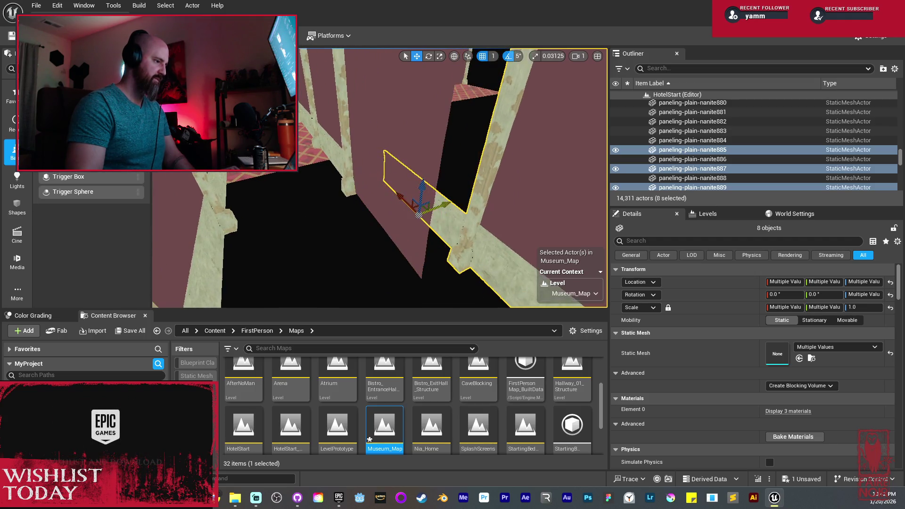
{"action": "key", "text": "ctrl+z"}
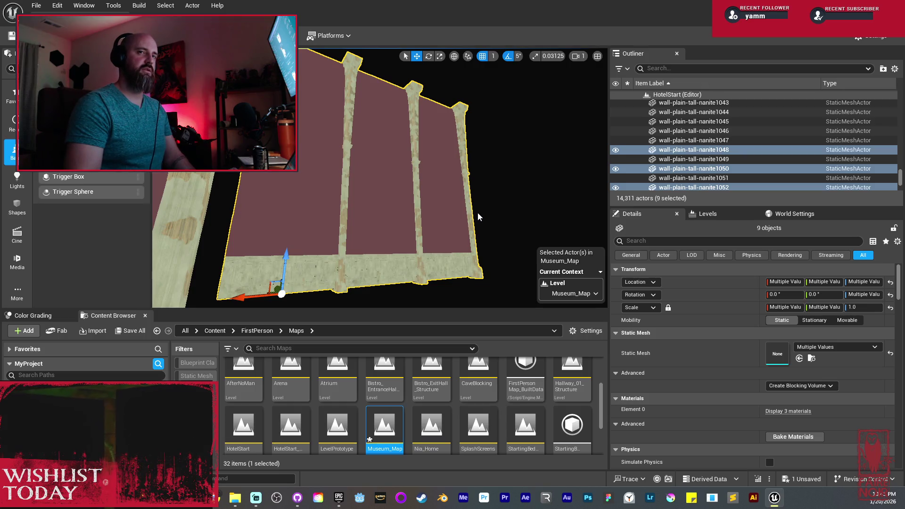
Step: Copy the left pillar pieces, turn them flat and repeat the copies horizontally along the wall
{"action": "mouse_move", "coordinate": [434, 182]}
{"action": "left_mouse_down"}
{"action": "mouse_move", "coordinate": [429, 151]}
{"action": "mouse_move", "coordinate": [349, 125]}
{"action": "left_mouse_up"}
{"action": "left_click", "coordinate": [315, 126]}
{"action": "left_click", "coordinate": [312, 133]}
{"action": "mouse_move", "coordinate": [303, 165]}
{"action": "left_mouse_down"}
{"action": "mouse_move", "coordinate": [333, 178]}
{"action": "mouse_move", "coordinate": [342, 202]}
{"action": "mouse_move", "coordinate": [264, 225]}
{"action": "left_mouse_up"}
{"action": "key", "text": "e"}
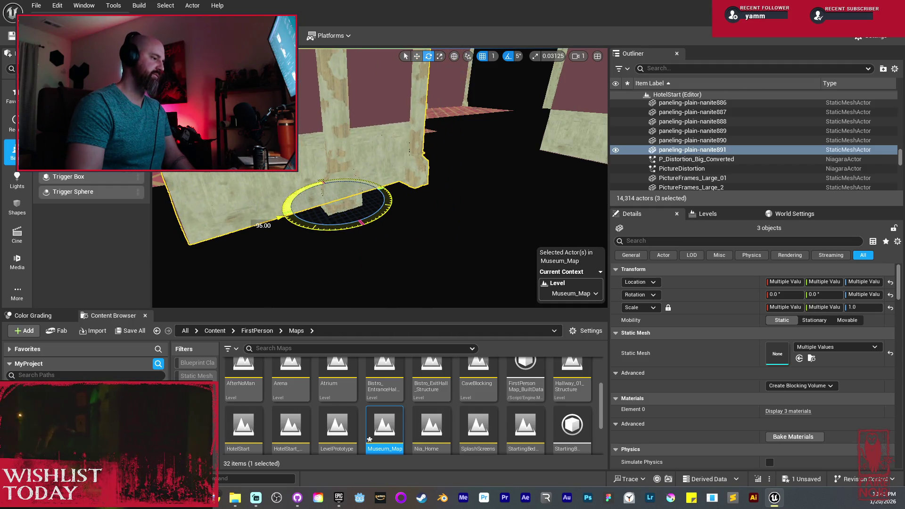
{"action": "key", "text": "w"}
{"action": "mouse_move", "coordinate": [370, 190]}
{"action": "left_mouse_down"}
{"action": "mouse_move", "coordinate": [441, 193]}
{"action": "mouse_move", "coordinate": [408, 184]}
{"action": "left_mouse_up"}
{"action": "mouse_move", "coordinate": [350, 195]}
{"action": "left_mouse_down"}
{"action": "mouse_move", "coordinate": [455, 209]}
{"action": "mouse_move", "coordinate": [443, 208]}
{"action": "left_mouse_up"}
Step: Delete the degraded beam in the far room and the central wall beam
{"action": "left_click", "coordinate": [324, 221]}
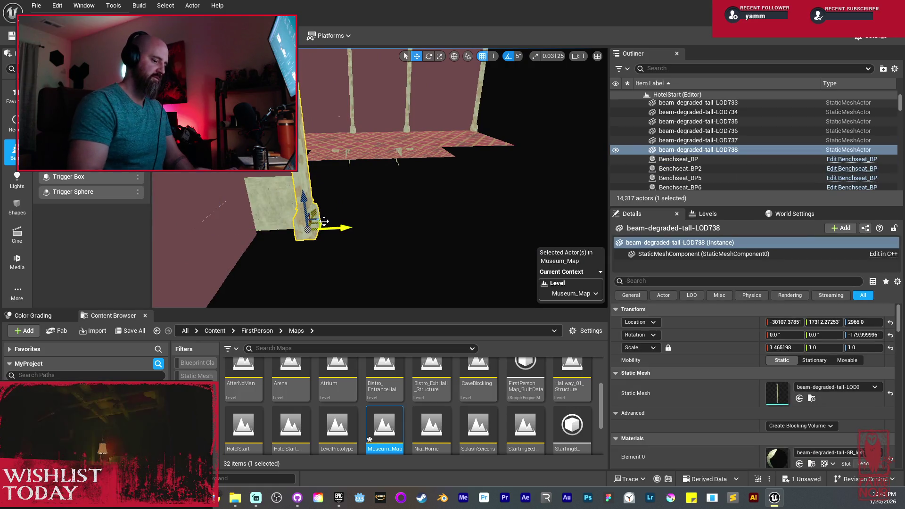
{"action": "key", "text": "Delete"}
{"action": "mouse_move", "coordinate": [324, 221]}
{"action": "left_mouse_down"}
{"action": "mouse_move", "coordinate": [328, 189]}
{"action": "mouse_move", "coordinate": [331, 225]}
{"action": "left_mouse_up"}
{"action": "left_click", "coordinate": [420, 251]}
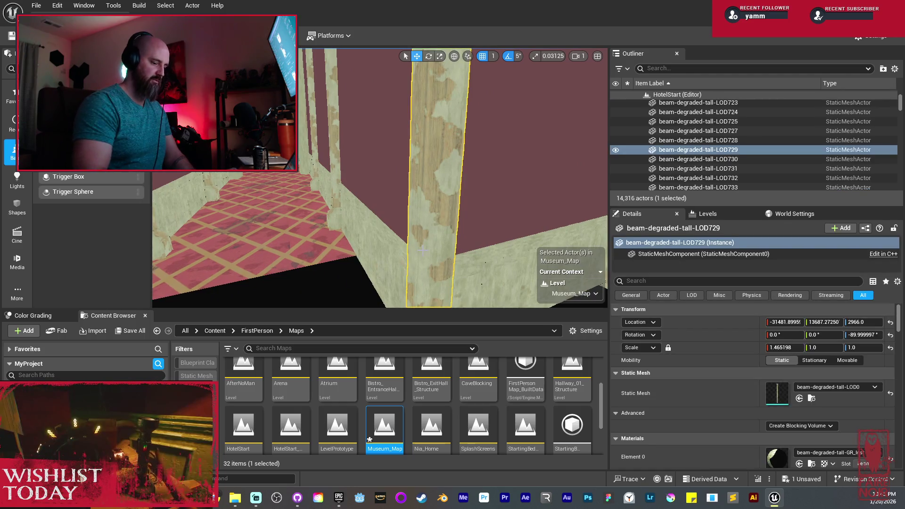
{"action": "key", "text": "Delete"}
{"action": "mouse_move", "coordinate": [422, 251]}
{"action": "left_mouse_down"}
{"action": "mouse_move", "coordinate": [455, 225]}
{"action": "mouse_move", "coordinate": [401, 267]}
{"action": "mouse_move", "coordinate": [369, 238]}
{"action": "mouse_move", "coordinate": [350, 258]}
{"action": "mouse_move", "coordinate": [271, 259]}
{"action": "left_mouse_up"}
Step: Straighten Paneled_beam_tall_737's Z rotation back to 0°
{"action": "left_click", "coordinate": [455, 225]}
{"action": "key", "text": "e"}
{"action": "mouse_move", "coordinate": [330, 235]}
{"action": "left_mouse_down"}
{"action": "mouse_move", "coordinate": [396, 219]}
{"action": "mouse_move", "coordinate": [374, 174]}
{"action": "left_mouse_up"}
{"action": "left_click", "coordinate": [434, 158], "text": "ctrl"}
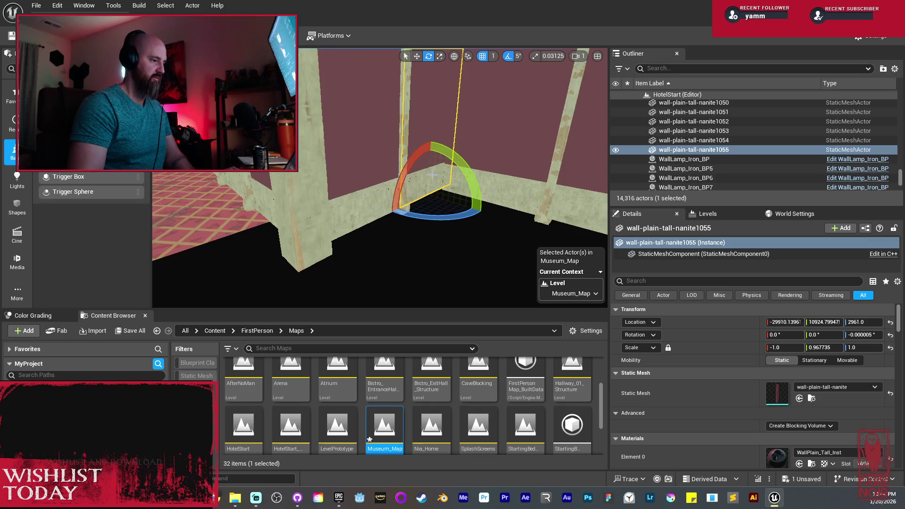
Step: Duplicate the six wall and beam pieces along the wall and mirror the copies
{"action": "left_click", "coordinate": [369, 199], "text": "ctrl"}
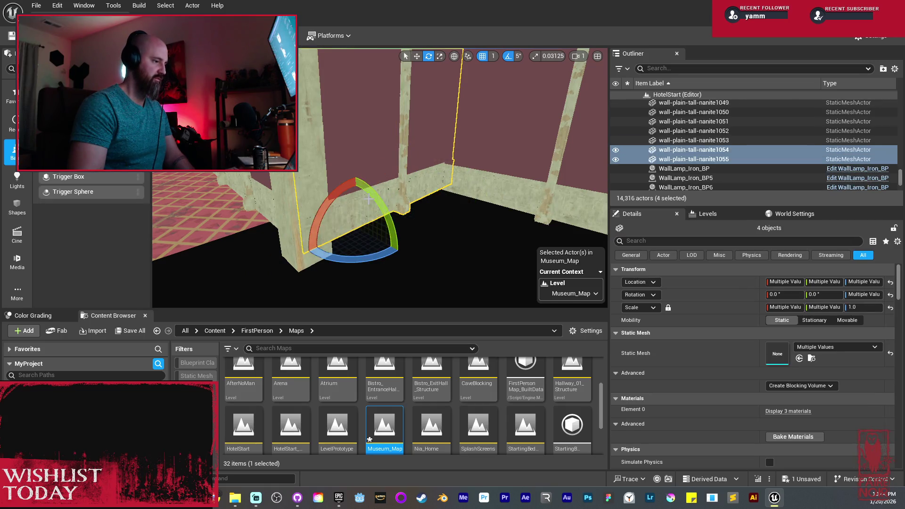
{"action": "left_click", "coordinate": [318, 192], "text": "ctrl"}
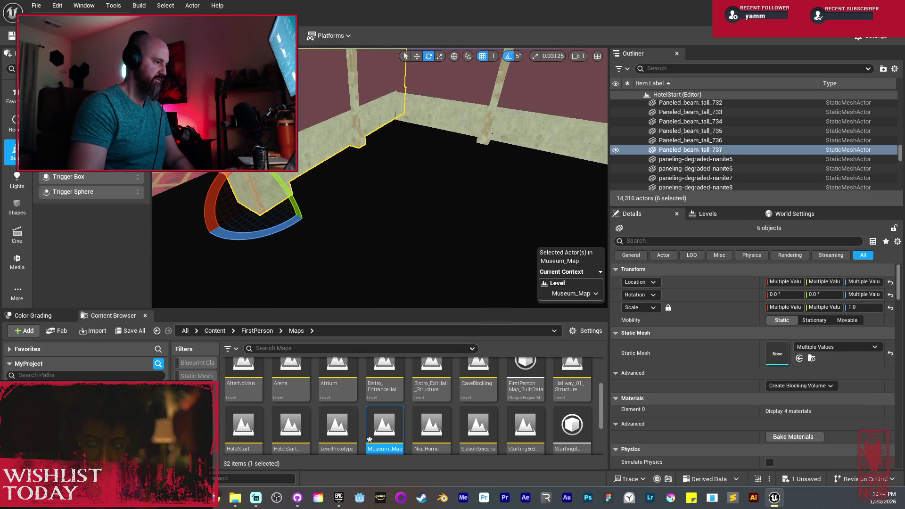
{"action": "key", "text": "w"}
{"action": "left_click_drag", "start_coordinate": [225, 185], "coordinate": [382, 210], "text": "alt"}
{"action": "right_click", "coordinate": [394, 212]}
{"action": "mouse_move", "coordinate": [461, 333]}
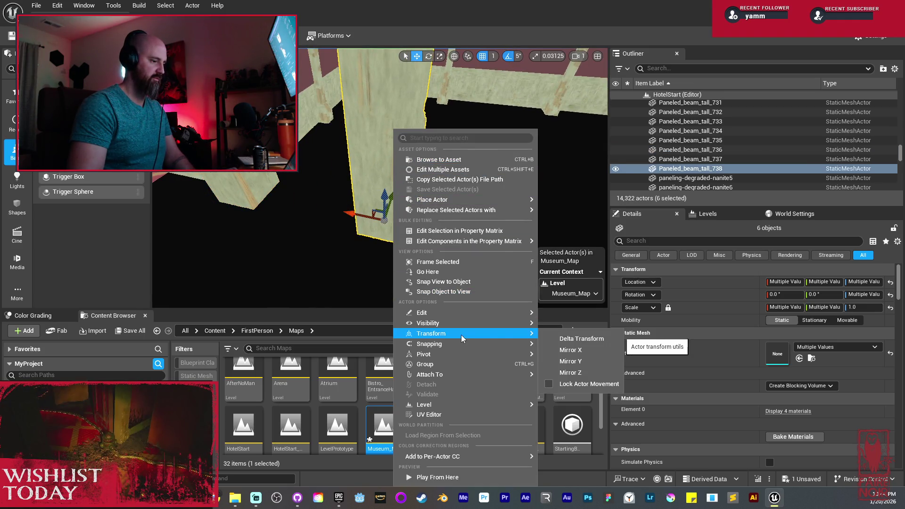
{"action": "left_click", "coordinate": [564, 350]}
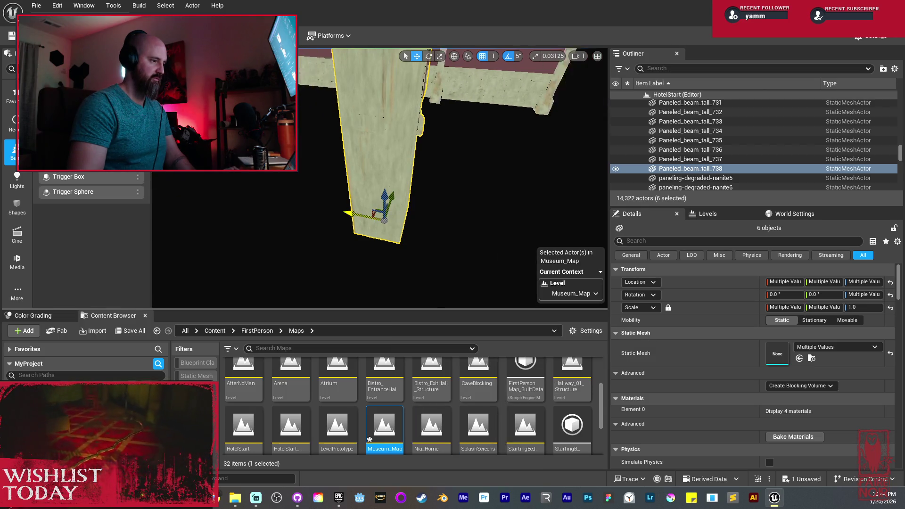
Step: Select the paneled beam and paneling pieces on the left wall
{"action": "mouse_move", "coordinate": [371, 205]}
{"action": "left_mouse_down"}
{"action": "mouse_move", "coordinate": [396, 264]}
{"action": "mouse_move", "coordinate": [443, 205]}
{"action": "mouse_move", "coordinate": [513, 220]}
{"action": "mouse_move", "coordinate": [443, 157]}
{"action": "left_mouse_up"}
{"action": "left_click", "coordinate": [379, 193]}
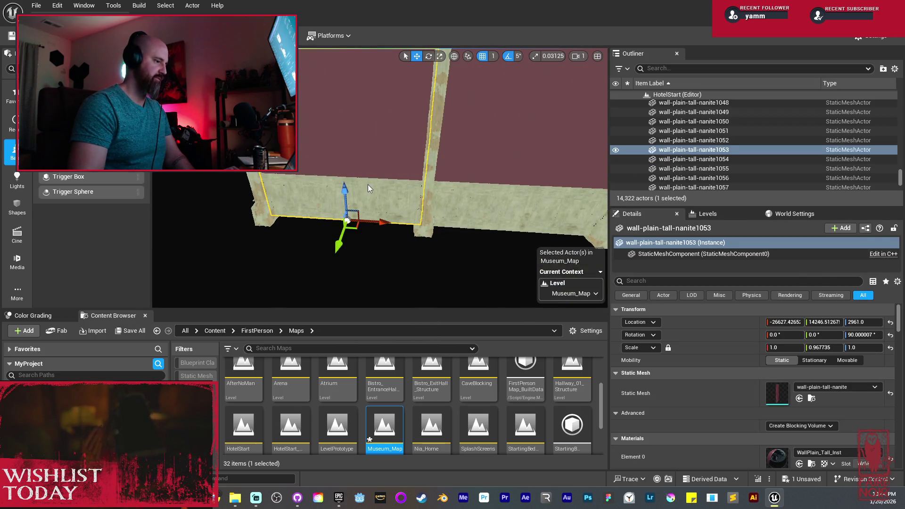
{"action": "left_click", "coordinate": [369, 189], "text": "ctrl"}
{"action": "mouse_move", "coordinate": [369, 189]}
{"action": "left_mouse_down"}
{"action": "mouse_move", "coordinate": [236, 203]}
{"action": "mouse_move", "coordinate": [402, 181]}
{"action": "left_mouse_up"}
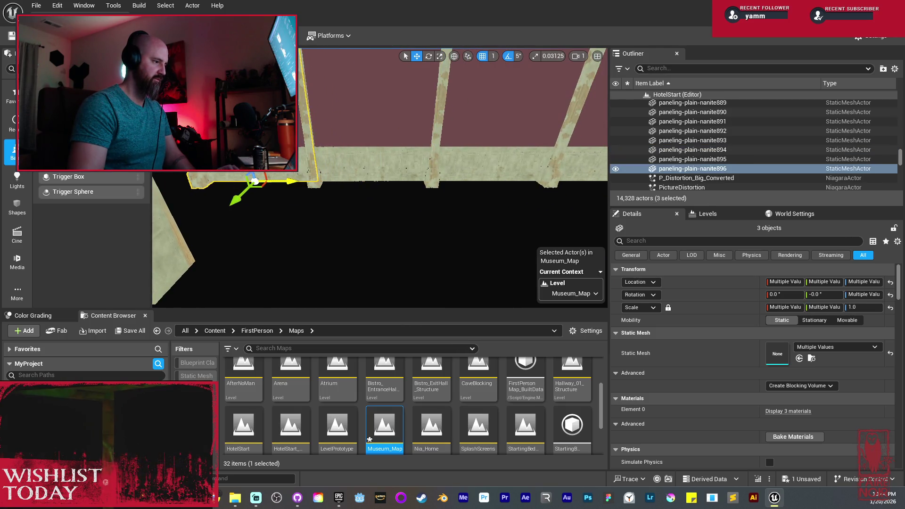
{"action": "left_click_drag", "start_coordinate": [326, 168], "coordinate": [424, 157]}
{"action": "left_click", "coordinate": [432, 156]}
{"action": "left_click", "coordinate": [360, 149]}
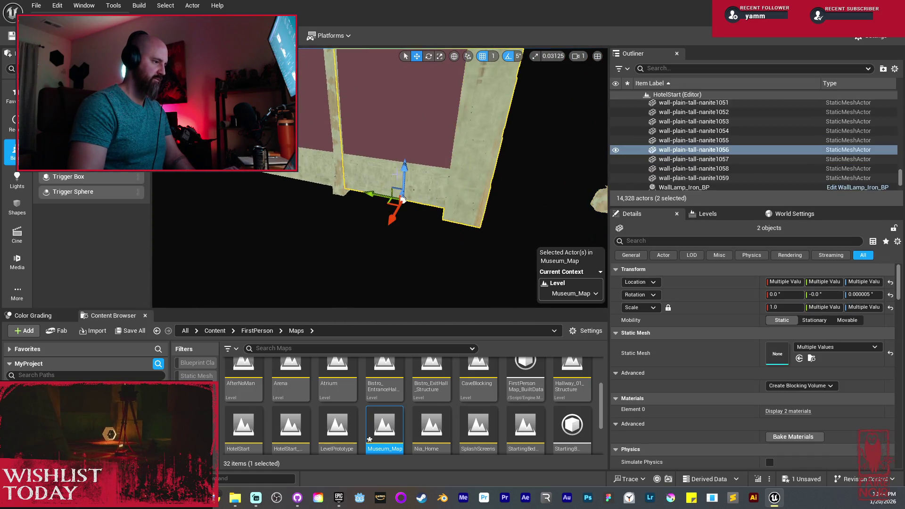
{"action": "left_click", "coordinate": [337, 138], "text": "ctrl"}
{"action": "mouse_move", "coordinate": [338, 138]}
{"action": "left_mouse_down"}
{"action": "mouse_move", "coordinate": [392, 136]}
{"action": "mouse_move", "coordinate": [410, 163]}
{"action": "left_mouse_up"}
{"action": "mouse_move", "coordinate": [284, 259]}
{"action": "left_mouse_down"}
{"action": "mouse_move", "coordinate": [268, 262]}
{"action": "mouse_move", "coordinate": [268, 276]}
{"action": "mouse_move", "coordinate": [286, 276]}
{"action": "mouse_move", "coordinate": [428, 166]}
{"action": "left_mouse_up"}
Step: Duplicate a wall panel and beam further along, then delete the extra degraded beam
{"action": "left_click", "coordinate": [429, 166]}
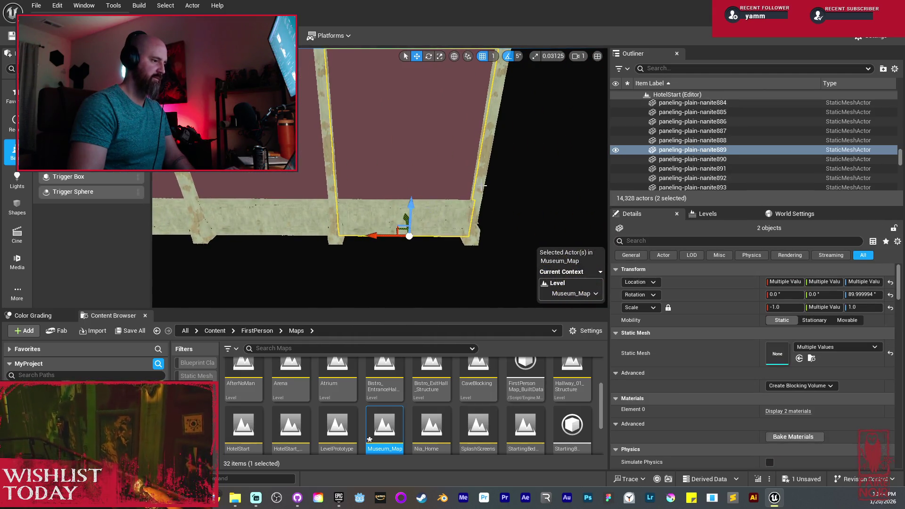
{"action": "left_click", "coordinate": [466, 194], "text": "ctrl"}
{"action": "left_click_drag", "start_coordinate": [426, 197], "coordinate": [392, 208]}
{"action": "mouse_move", "coordinate": [345, 191]}
{"action": "left_mouse_down", "text": "alt"}
{"action": "mouse_move", "coordinate": [409, 208]}
{"action": "mouse_move", "coordinate": [404, 179]}
{"action": "mouse_move", "coordinate": [322, 194]}
{"action": "mouse_move", "coordinate": [409, 206]}
{"action": "mouse_move", "coordinate": [330, 202]}
{"action": "left_mouse_up", "text": "alt"}
{"action": "left_click", "coordinate": [330, 203]}
{"action": "key", "text": "Delete"}
{"action": "left_click_drag", "start_coordinate": [404, 180], "coordinate": [405, 179]}
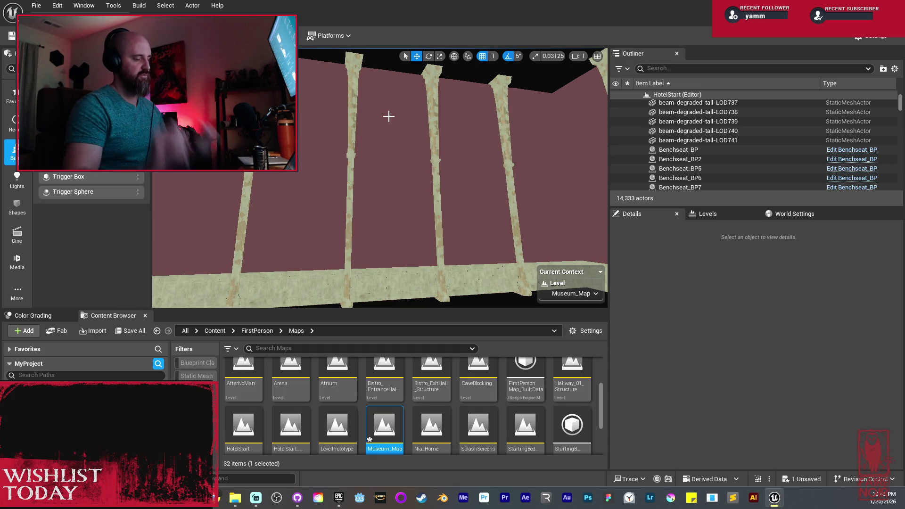
Step: Delete the two stray wall panels at the corridor corner
{"action": "mouse_move", "coordinate": [389, 116]}
{"action": "left_mouse_down"}
{"action": "mouse_move", "coordinate": [415, 83]}
{"action": "mouse_move", "coordinate": [388, 105]}
{"action": "left_mouse_up"}
{"action": "left_click", "coordinate": [408, 216]}
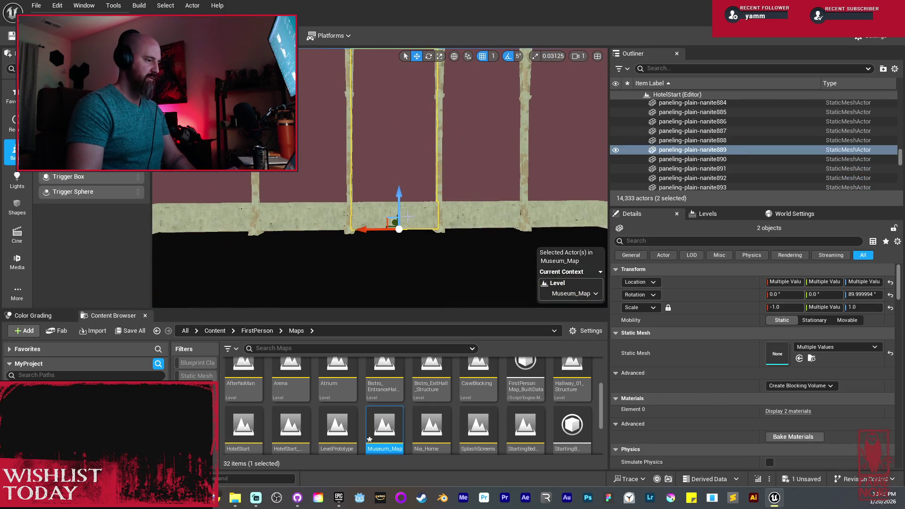
{"action": "mouse_move", "coordinate": [409, 216]}
{"action": "left_mouse_down"}
{"action": "mouse_move", "coordinate": [417, 208]}
{"action": "mouse_move", "coordinate": [392, 217]}
{"action": "mouse_move", "coordinate": [390, 228]}
{"action": "mouse_move", "coordinate": [417, 235]}
{"action": "mouse_move", "coordinate": [411, 185]}
{"action": "left_mouse_up"}
{"action": "key", "text": "Delete"}
Step: Alt-drag a copy of two carpet floor pieces to extend the floor
{"action": "left_click", "coordinate": [418, 245]}
{"action": "left_click", "coordinate": [418, 244], "text": "ctrl"}
{"action": "mouse_move", "coordinate": [256, 173]}
{"action": "left_mouse_down"}
{"action": "mouse_move", "coordinate": [434, 135]}
{"action": "mouse_move", "coordinate": [471, 118]}
{"action": "mouse_move", "coordinate": [471, 129]}
{"action": "left_mouse_up"}
Step: Slide the copied carpet pair to close its seam with the existing floor
{"action": "scroll", "coordinate": [379, 179], "scroll_direction": "up", "scroll_amount": 5}
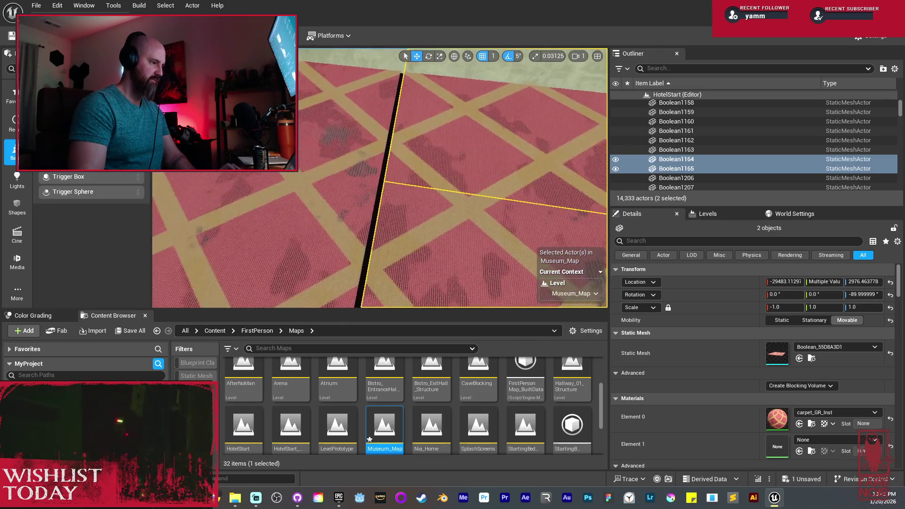
{"action": "scroll", "coordinate": [379, 178], "scroll_direction": "down", "scroll_amount": 3}
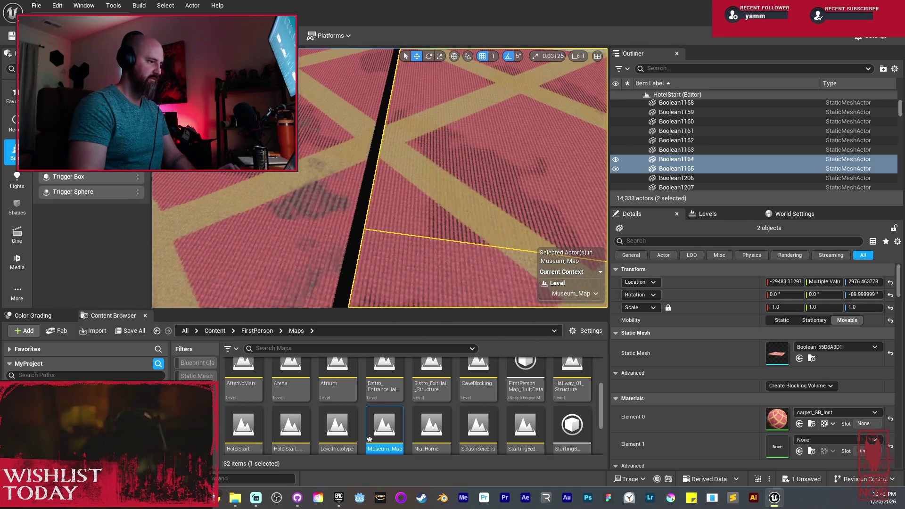
{"action": "left_click_drag", "start_coordinate": [392, 159], "coordinate": [377, 155]}
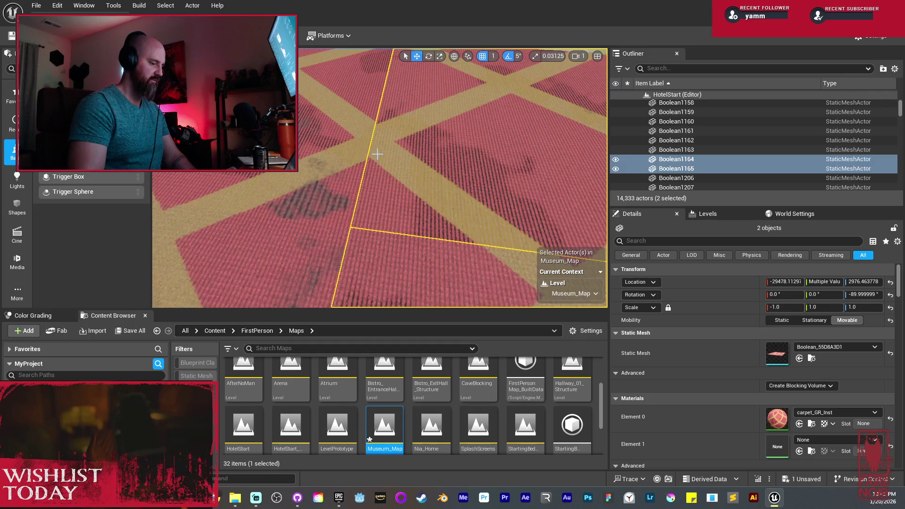
{"action": "scroll", "coordinate": [378, 154], "scroll_direction": "down", "scroll_amount": 6}
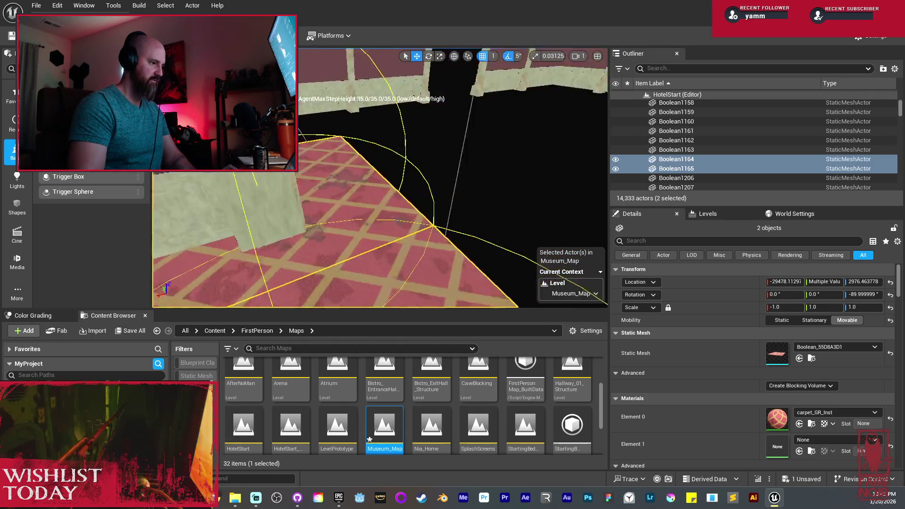
{"action": "left_click_drag", "start_coordinate": [400, 155], "coordinate": [330, 156]}
Step: Duplicate the carpet pair twice further down the corridor and nudge it to close the gap
{"action": "left_click_drag", "start_coordinate": [557, 166], "coordinate": [316, 179]}
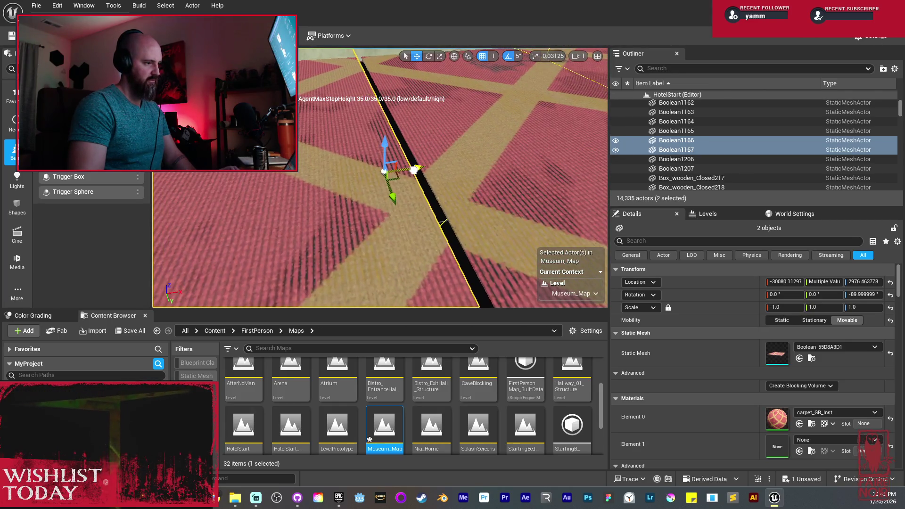
{"action": "key", "text": "f"}
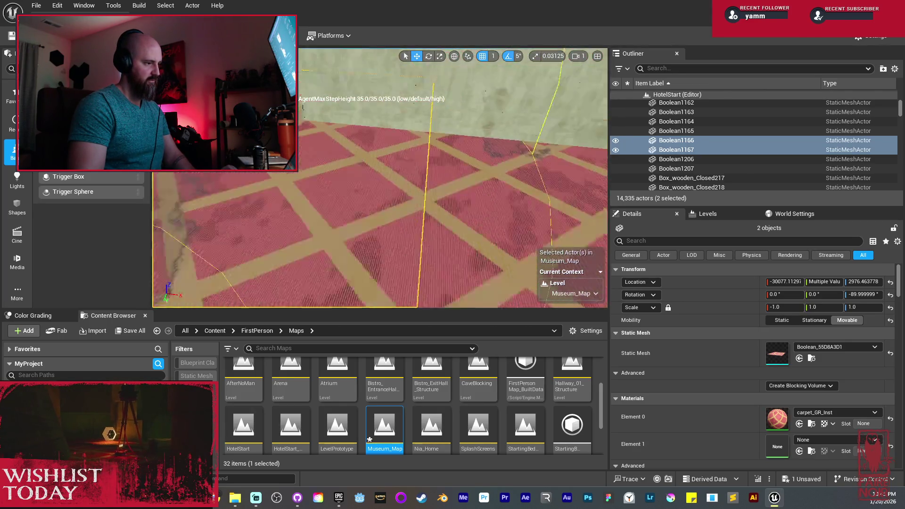
{"action": "left_click_drag", "start_coordinate": [504, 170], "coordinate": [320, 158]}
{"action": "key", "text": "f"}
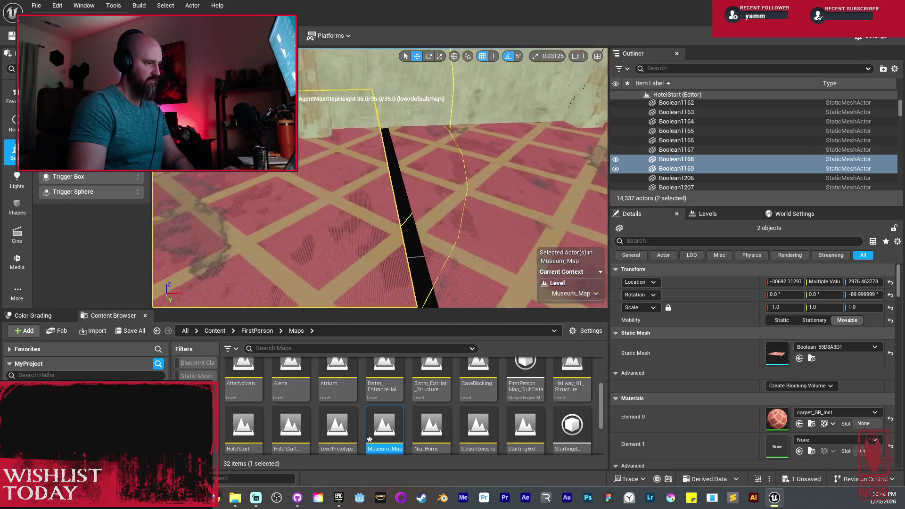
{"action": "left_click_drag", "start_coordinate": [411, 172], "coordinate": [438, 178]}
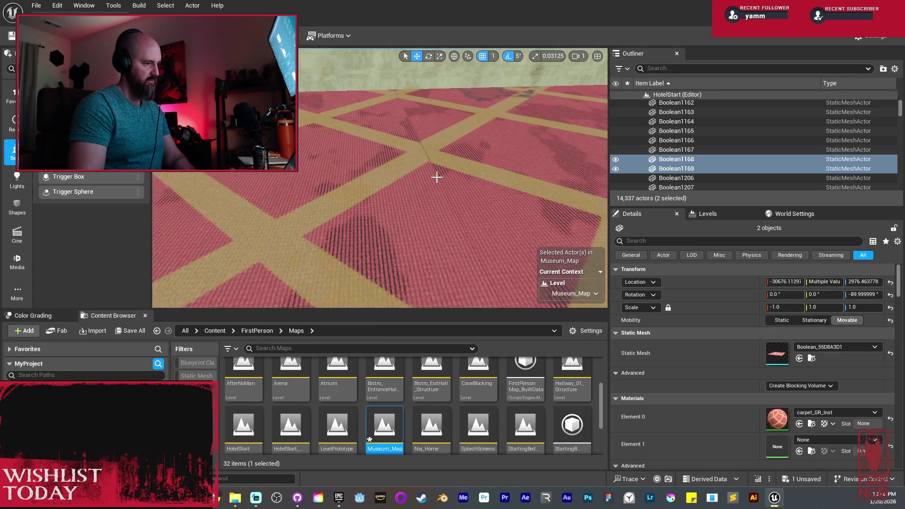
{"action": "scroll", "coordinate": [438, 177], "scroll_direction": "down", "scroll_amount": 5}
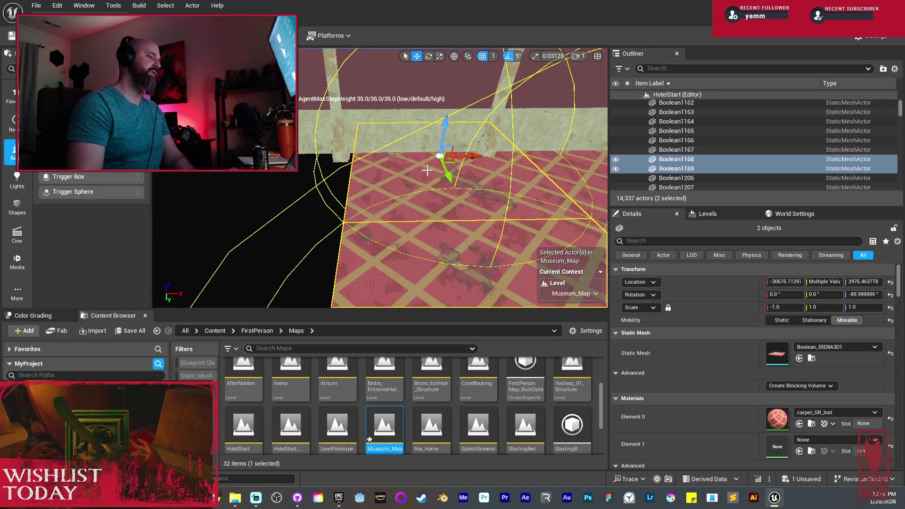
Step: Add another carpet pair copy along the hallway and close its seam
{"action": "mouse_move", "coordinate": [465, 156]}
{"action": "left_mouse_down", "text": "alt"}
{"action": "mouse_move", "coordinate": [321, 170]}
{"action": "mouse_move", "coordinate": [302, 146]}
{"action": "left_mouse_up", "text": "alt"}
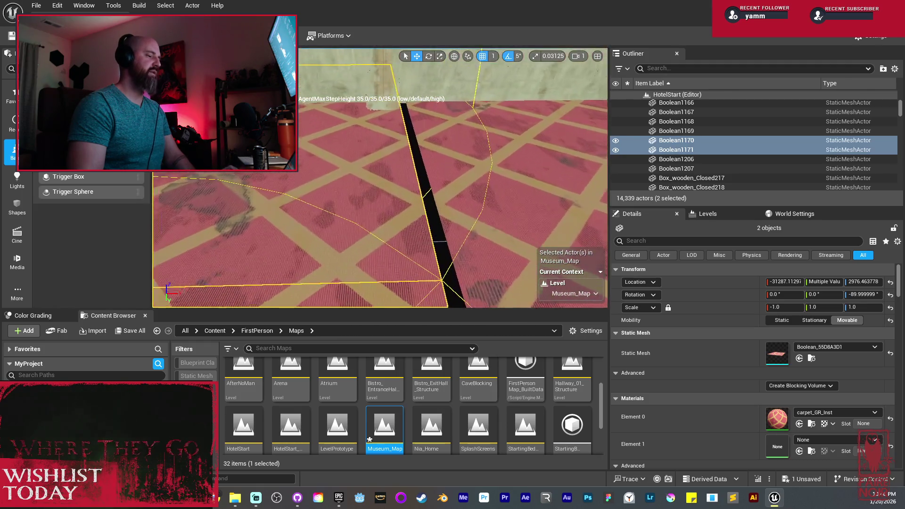
{"action": "scroll", "coordinate": [380, 178], "scroll_direction": "down", "scroll_amount": 1}
{"action": "key", "text": "w"}
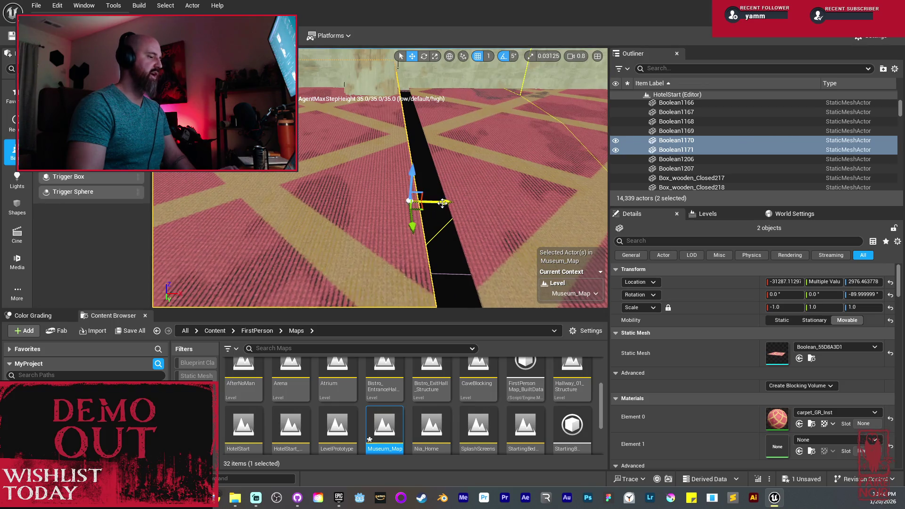
{"action": "left_click_drag", "start_coordinate": [464, 203], "coordinate": [472, 204]}
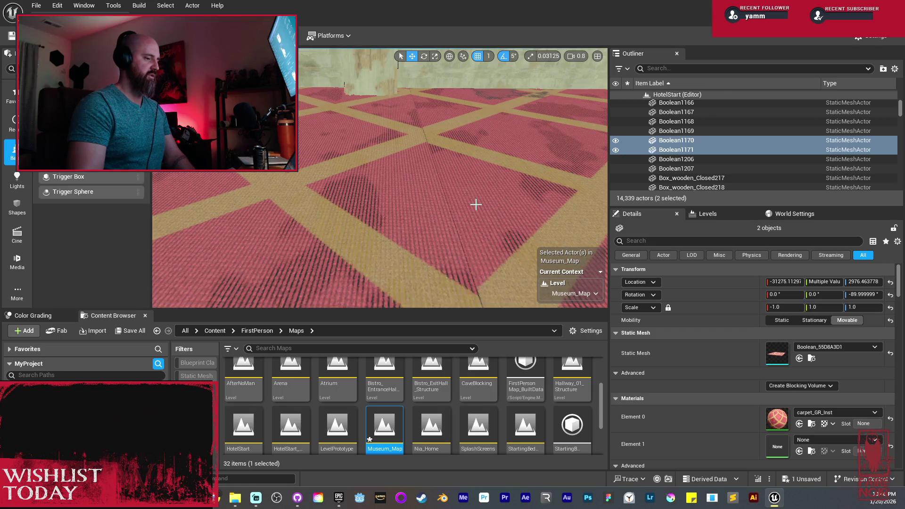
{"action": "key", "text": "a"}
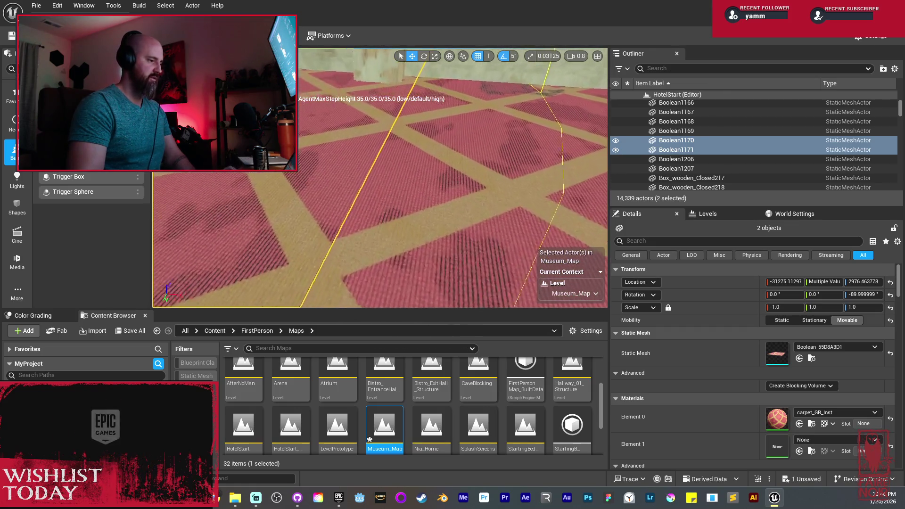
{"action": "key", "text": "f"}
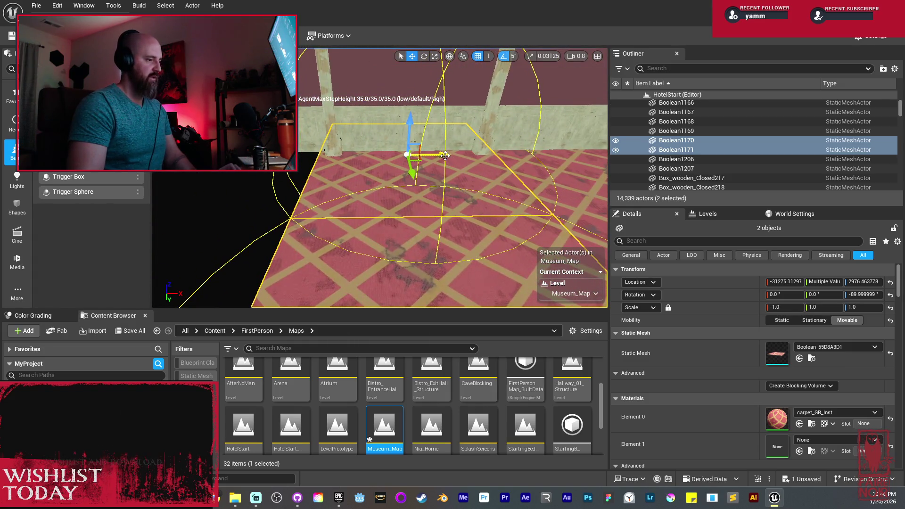
Step: Duplicate the carpet pair again and nudge it into alignment with the floor
{"action": "left_click_drag", "start_coordinate": [445, 156], "coordinate": [377, 166], "text": "alt"}
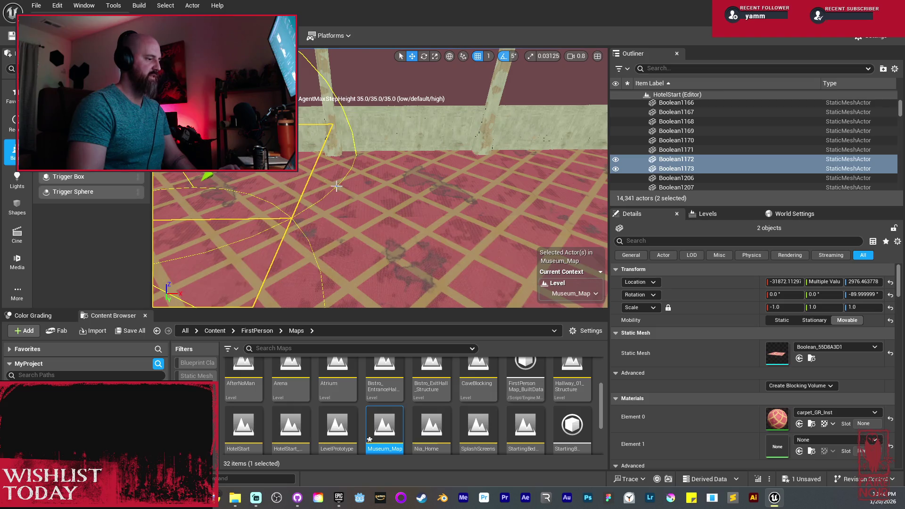
{"action": "scroll", "coordinate": [332, 186], "scroll_direction": "up", "scroll_amount": 5}
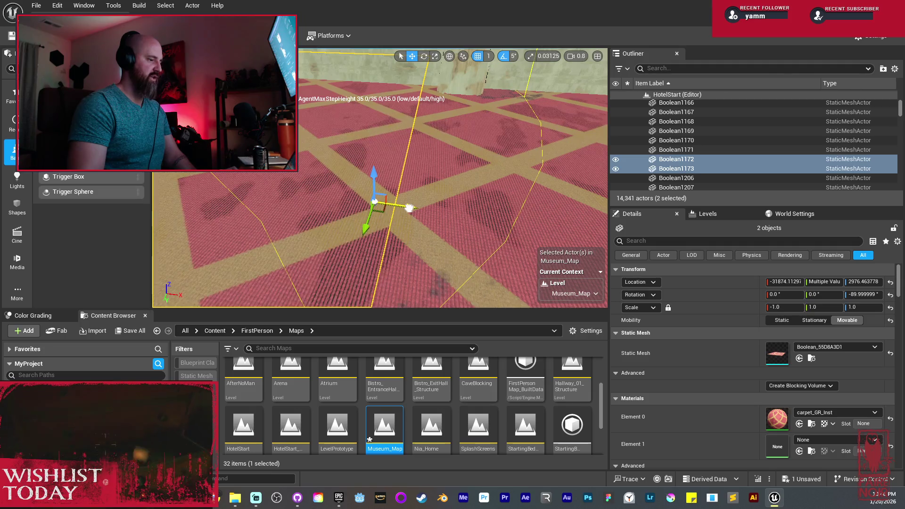
{"action": "left_click_drag", "start_coordinate": [405, 207], "coordinate": [407, 208]}
{"action": "scroll", "coordinate": [405, 203], "scroll_direction": "up", "scroll_amount": 3}
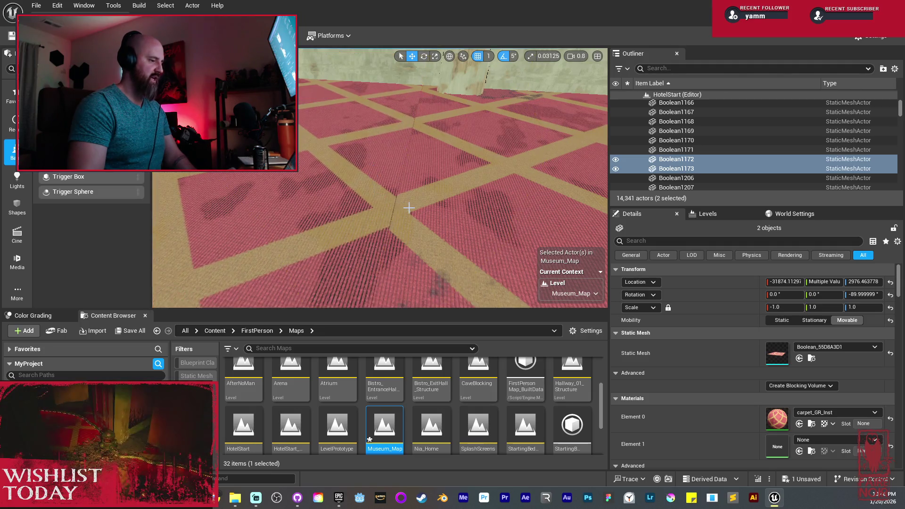
{"action": "mouse_move", "coordinate": [379, 179]}
{"action": "left_mouse_down"}
{"action": "mouse_move", "coordinate": [347, 184]}
{"action": "mouse_move", "coordinate": [350, 167]}
{"action": "left_mouse_up"}
Step: Make a final carpet pair copy reaching X -32473, close its seam, and select a carpet piece
{"action": "left_click_drag", "start_coordinate": [455, 190], "coordinate": [183, 174]}
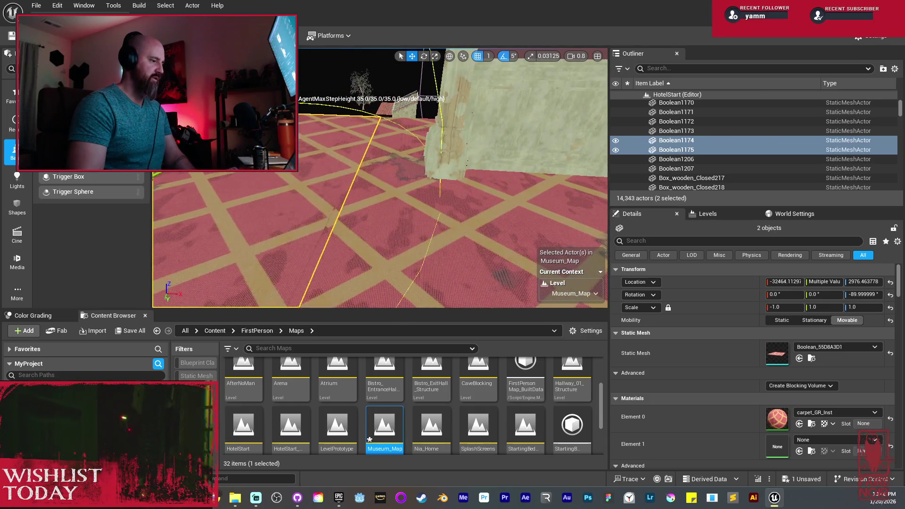
{"action": "mouse_move", "coordinate": [303, 191]}
{"action": "left_mouse_down"}
{"action": "mouse_move", "coordinate": [316, 194]}
{"action": "mouse_move", "coordinate": [303, 191]}
{"action": "left_mouse_up"}
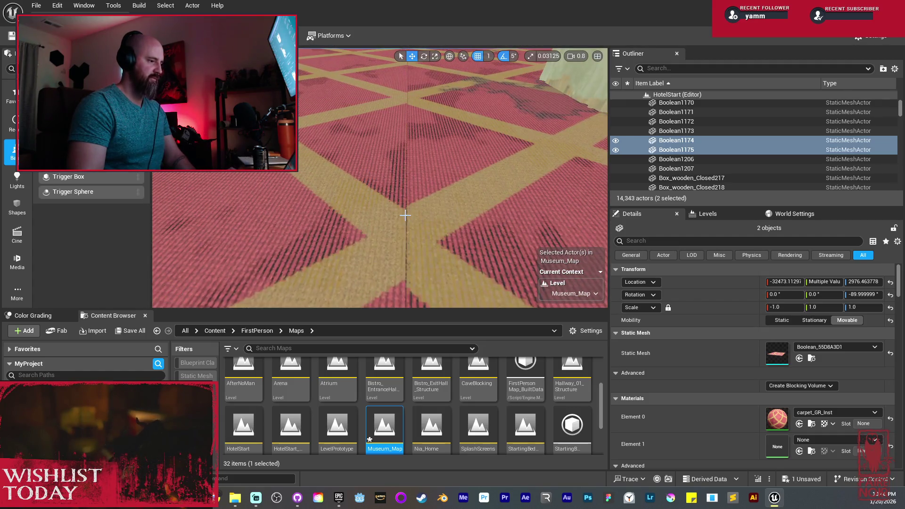
{"action": "key", "text": "g"}
{"action": "left_click_drag", "start_coordinate": [400, 217], "coordinate": [453, 194]}
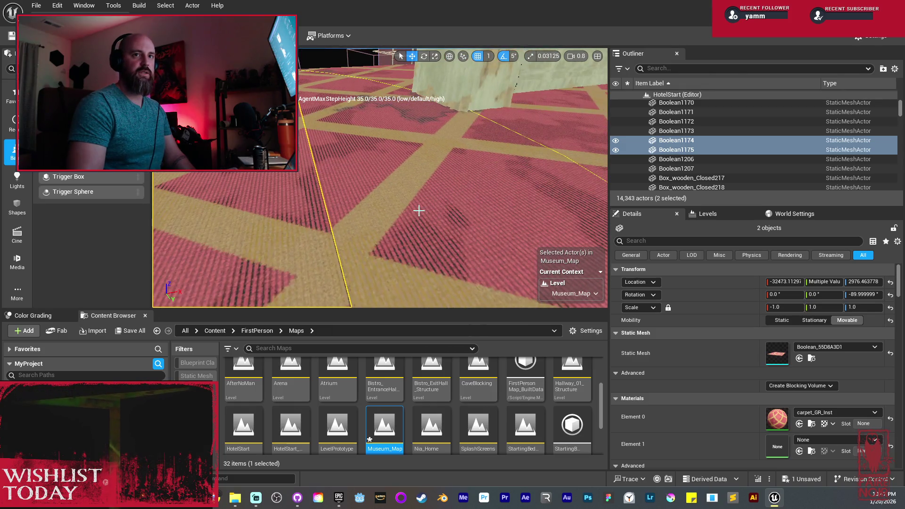
{"action": "mouse_move", "coordinate": [421, 206]}
{"action": "left_mouse_down"}
{"action": "mouse_move", "coordinate": [417, 182]}
{"action": "mouse_move", "coordinate": [357, 231]}
{"action": "mouse_move", "coordinate": [330, 216]}
{"action": "mouse_move", "coordinate": [332, 226]}
{"action": "left_mouse_up"}
{"action": "left_click", "coordinate": [357, 231]}
Step: Select five carpet floor pieces together
{"action": "left_click", "coordinate": [329, 216], "text": "ctrl"}
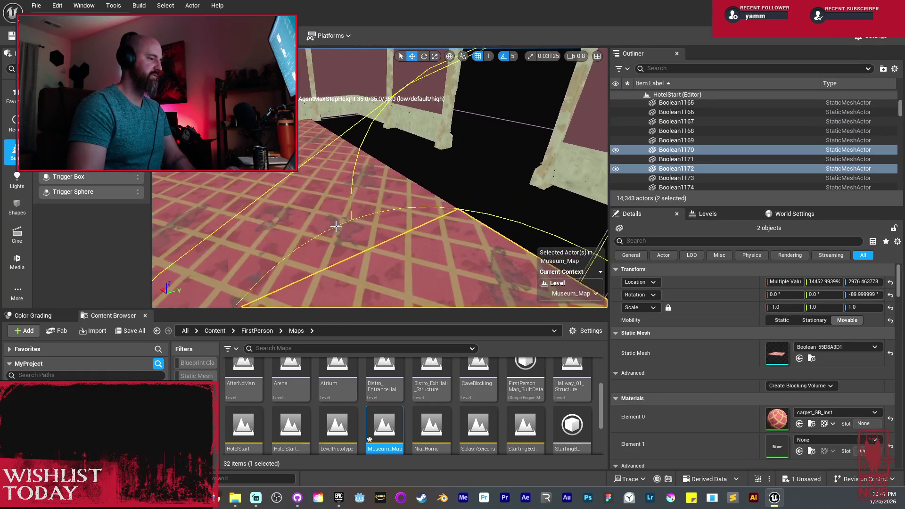
{"action": "left_click", "coordinate": [331, 182], "text": "ctrl"}
{"action": "left_click", "coordinate": [310, 165], "text": "ctrl"}
{"action": "left_click", "coordinate": [311, 166], "text": "ctrl"}
{"action": "left_click_drag", "start_coordinate": [311, 166], "coordinate": [319, 118]}
Step: Duplicate the five carpet pieces and slide the copies along the floor to Y 15053.99
{"action": "key", "text": "ctrl+d"}
{"action": "key", "text": "f"}
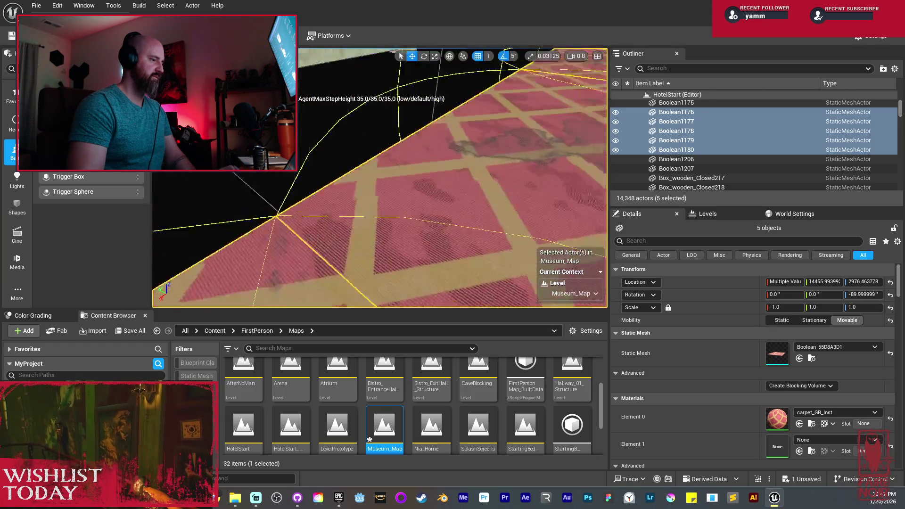
{"action": "left_click_drag", "start_coordinate": [411, 205], "coordinate": [429, 233]}
{"action": "left_click_drag", "start_coordinate": [320, 154], "coordinate": [372, 144]}
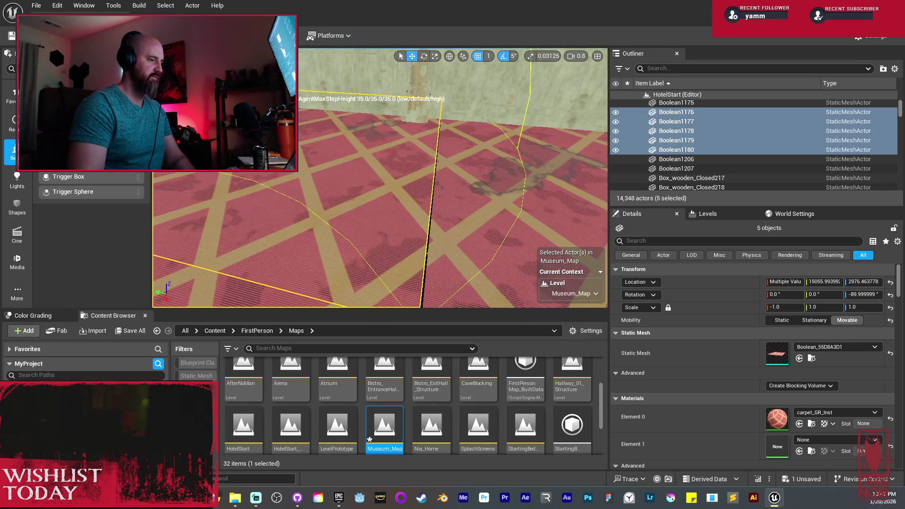
{"action": "mouse_move", "coordinate": [373, 143]}
{"action": "left_mouse_down"}
{"action": "mouse_move", "coordinate": [349, 172]}
{"action": "mouse_move", "coordinate": [400, 195]}
{"action": "left_mouse_up"}
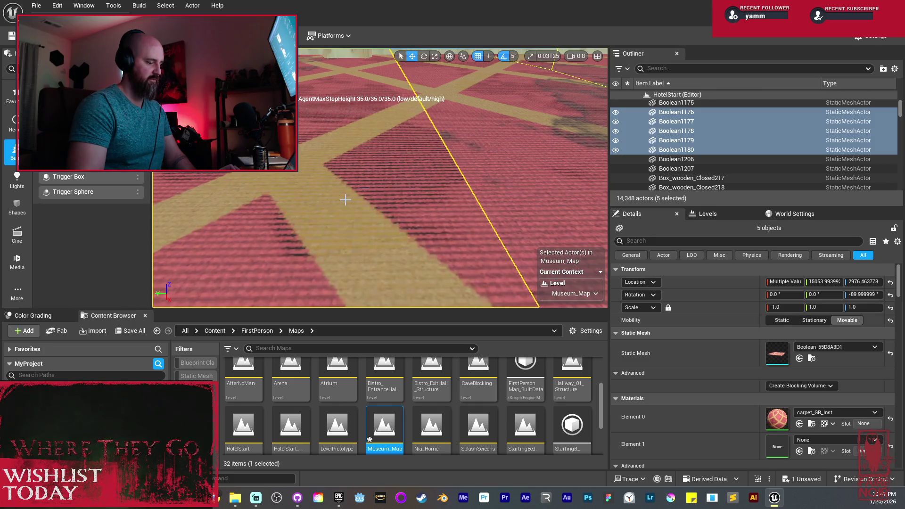
{"action": "left_click_drag", "start_coordinate": [344, 198], "coordinate": [346, 200]}
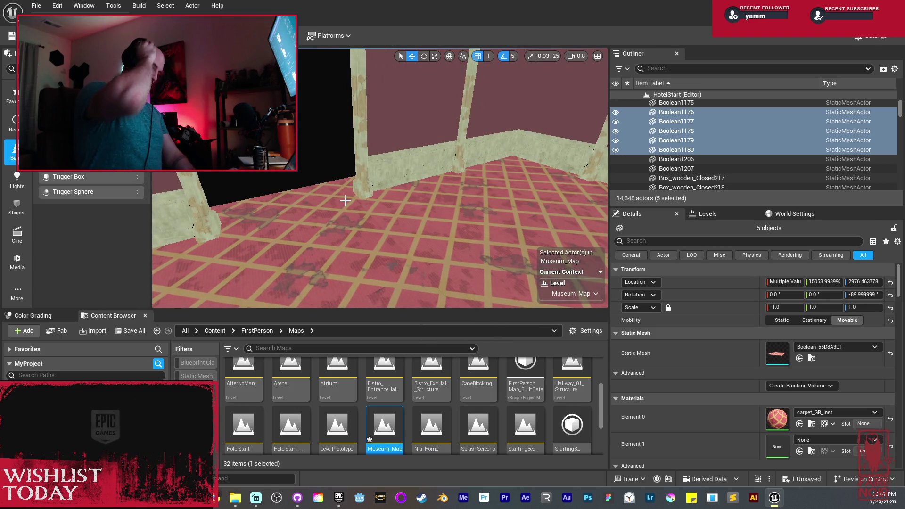
Step: Save all changes to the Museum_Map level
{"action": "left_click", "coordinate": [143, 330]}
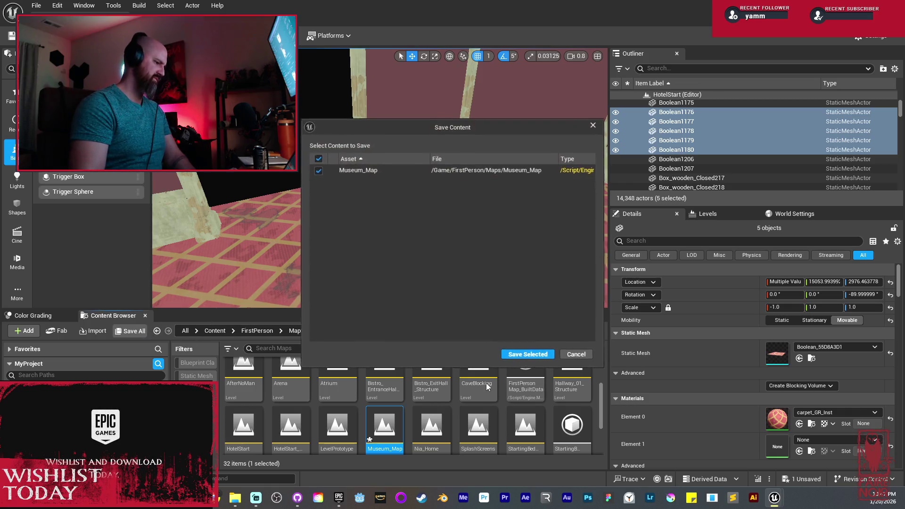
{"action": "left_click", "coordinate": [510, 359]}
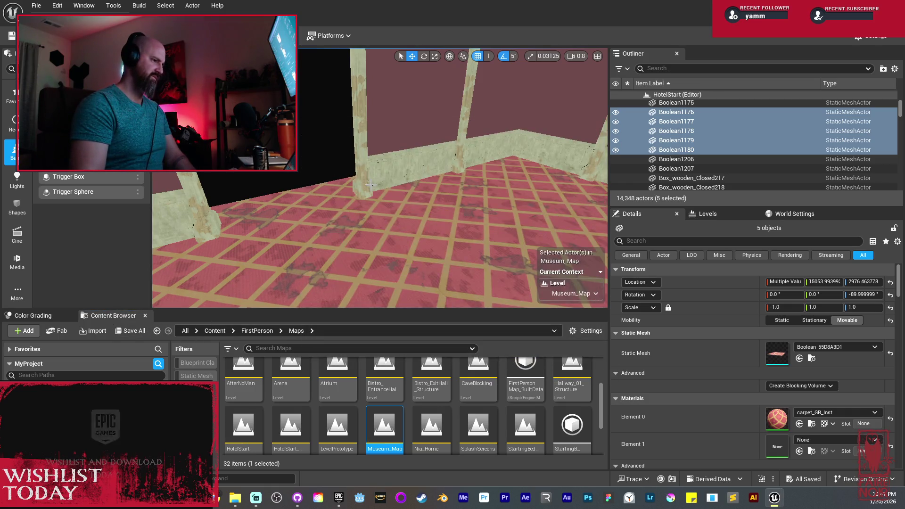
{"action": "mouse_move", "coordinate": [369, 184]}
{"action": "left_mouse_down"}
{"action": "mouse_move", "coordinate": [387, 194]}
{"action": "mouse_move", "coordinate": [372, 189]}
{"action": "mouse_move", "coordinate": [391, 186]}
{"action": "left_mouse_up"}
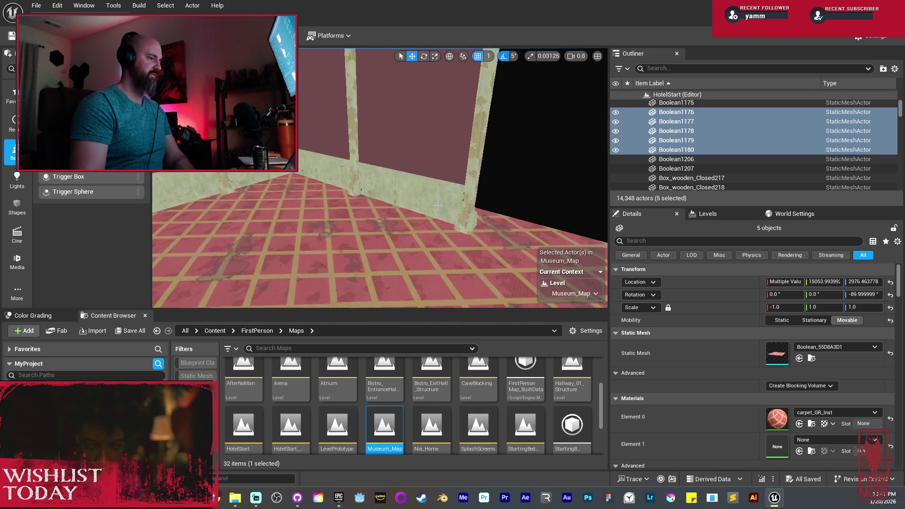
{"action": "left_click_drag", "start_coordinate": [439, 205], "coordinate": [439, 205]}
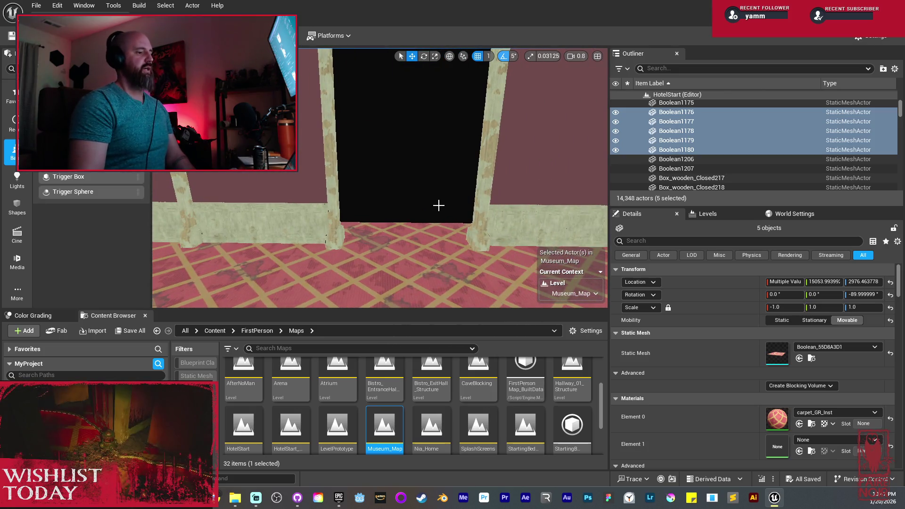
{"action": "left_click_drag", "start_coordinate": [439, 206], "coordinate": [439, 205]}
{"action": "left_click_drag", "start_coordinate": [352, 132], "coordinate": [352, 132]}
{"action": "left_click_drag", "start_coordinate": [429, 200], "coordinate": [429, 200]}
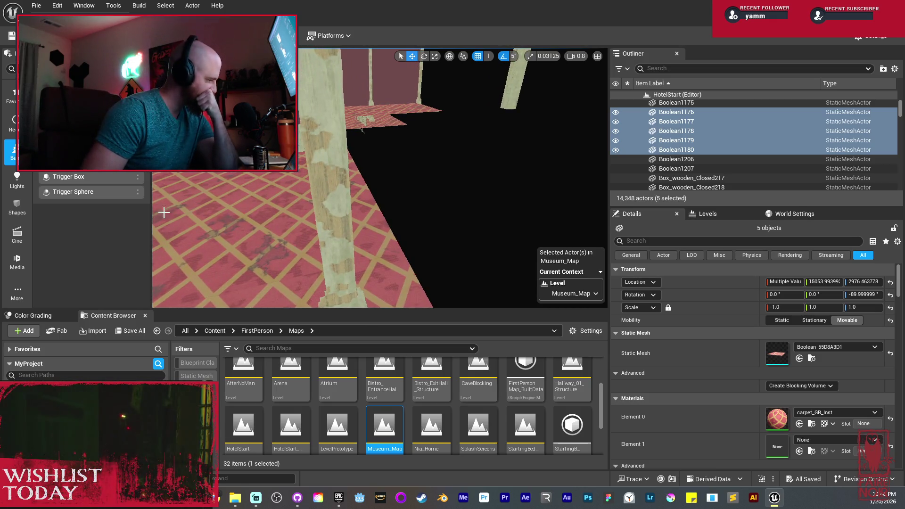
Step: Drag a Plane from the Shapes list onto the floor by the doorway, creating Plane8
{"action": "left_click", "coordinate": [22, 213]}
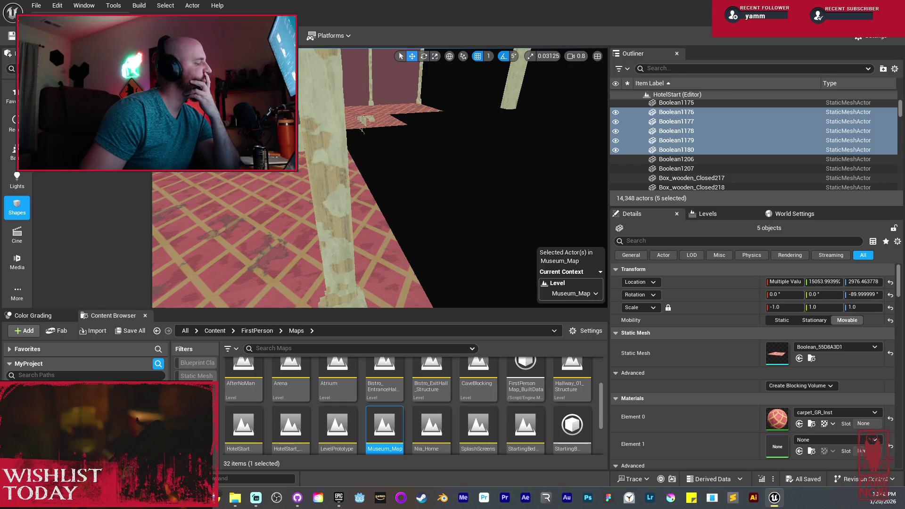
{"action": "scroll", "coordinate": [418, 170], "scroll_direction": "up", "scroll_amount": 2}
{"action": "mouse_move", "coordinate": [418, 170]}
{"action": "left_mouse_down"}
{"action": "mouse_move", "coordinate": [389, 175]}
{"action": "mouse_move", "coordinate": [384, 159]}
{"action": "mouse_move", "coordinate": [389, 176]}
{"action": "left_mouse_up"}
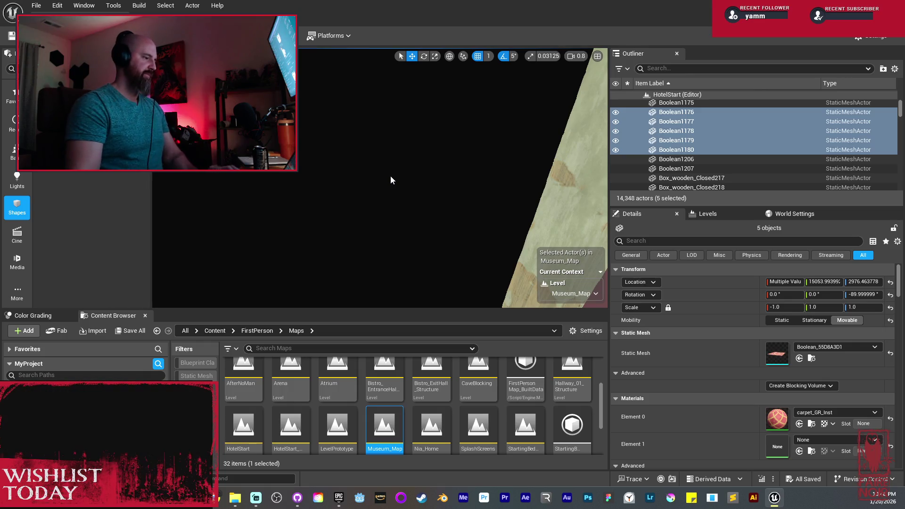
{"action": "mouse_move", "coordinate": [389, 174]}
{"action": "left_mouse_down"}
{"action": "mouse_move", "coordinate": [377, 174]}
{"action": "mouse_move", "coordinate": [387, 174]}
{"action": "left_mouse_up"}
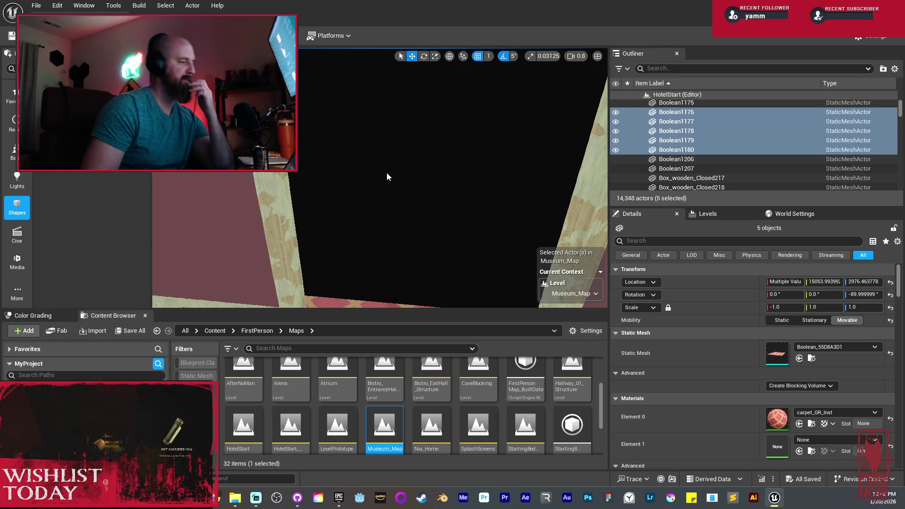
{"action": "mouse_move", "coordinate": [95, 204]}
{"action": "left_mouse_down"}
{"action": "mouse_move", "coordinate": [328, 269]}
{"action": "mouse_move", "coordinate": [354, 293]}
{"action": "mouse_move", "coordinate": [347, 299]}
{"action": "mouse_move", "coordinate": [353, 253]}
{"action": "left_mouse_up"}
Step: Scale Plane8 up and slide it along Y past the doorway
{"action": "key", "text": "r"}
{"action": "left_click_drag", "start_coordinate": [345, 218], "coordinate": [345, 198]}
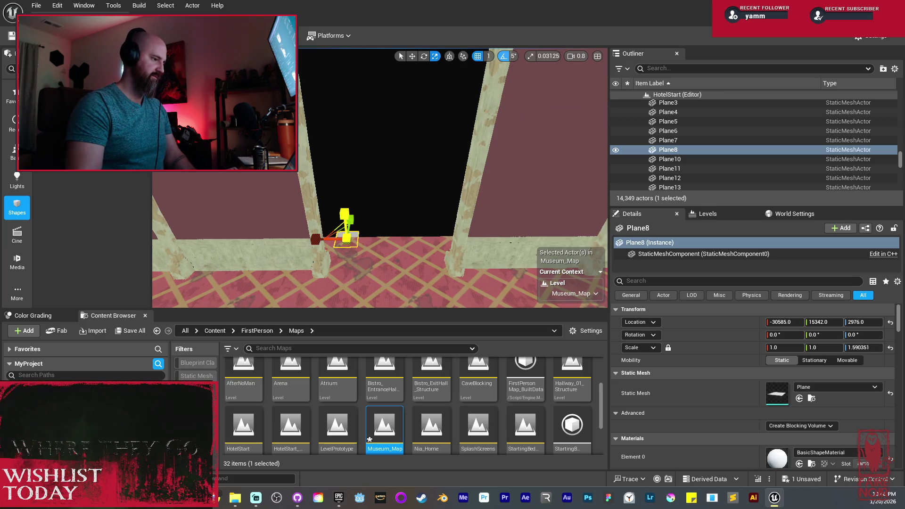
{"action": "left_click_drag", "start_coordinate": [347, 239], "coordinate": [346, 196]}
{"action": "mouse_move", "coordinate": [377, 236]}
{"action": "left_mouse_down"}
{"action": "mouse_move", "coordinate": [339, 269]}
{"action": "mouse_move", "coordinate": [330, 264]}
{"action": "mouse_move", "coordinate": [358, 246]}
{"action": "left_mouse_up"}
{"action": "key", "text": "w"}
{"action": "mouse_move", "coordinate": [414, 213]}
{"action": "left_mouse_down"}
{"action": "mouse_move", "coordinate": [547, 236]}
{"action": "mouse_move", "coordinate": [500, 243]}
{"action": "left_mouse_up"}
Step: Enlarge Plane8 to about 35.6 × 56.4 and shift it along X to -30721, 18159
{"action": "key", "text": "r"}
{"action": "left_click_drag", "start_coordinate": [412, 183], "coordinate": [476, 151]}
{"action": "mouse_move", "coordinate": [348, 157]}
{"action": "left_mouse_down"}
{"action": "mouse_move", "coordinate": [530, 157]}
{"action": "mouse_move", "coordinate": [518, 169]}
{"action": "mouse_move", "coordinate": [481, 150]}
{"action": "mouse_move", "coordinate": [443, 165]}
{"action": "mouse_move", "coordinate": [423, 186]}
{"action": "mouse_move", "coordinate": [355, 146]}
{"action": "left_mouse_up"}
{"action": "key", "text": "w"}
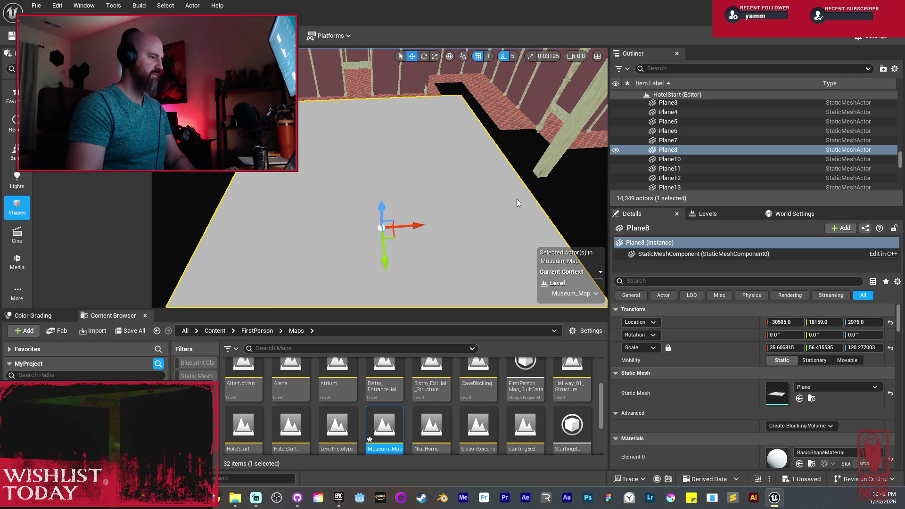
{"action": "left_click_drag", "start_coordinate": [420, 228], "coordinate": [406, 227]}
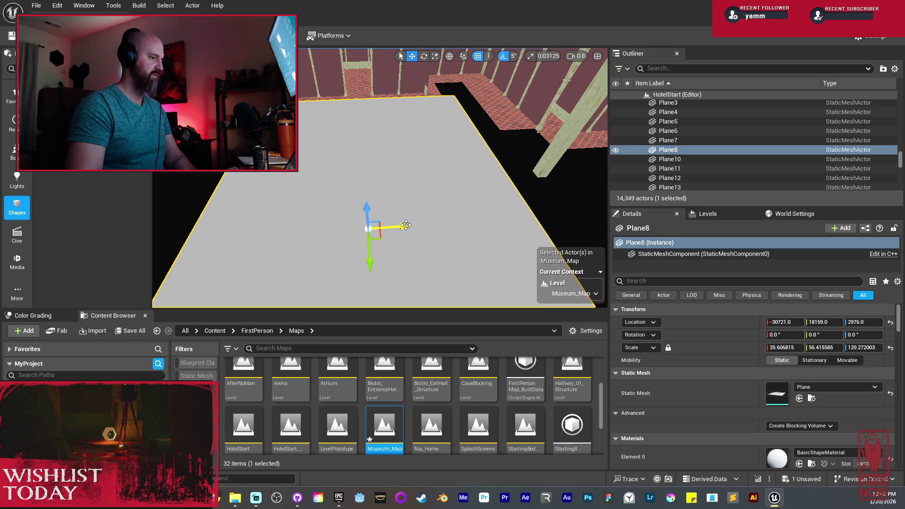
{"action": "mouse_move", "coordinate": [388, 218]}
{"action": "left_mouse_down"}
{"action": "mouse_move", "coordinate": [380, 214]}
{"action": "mouse_move", "coordinate": [380, 225]}
{"action": "mouse_move", "coordinate": [372, 192]}
{"action": "left_mouse_up"}
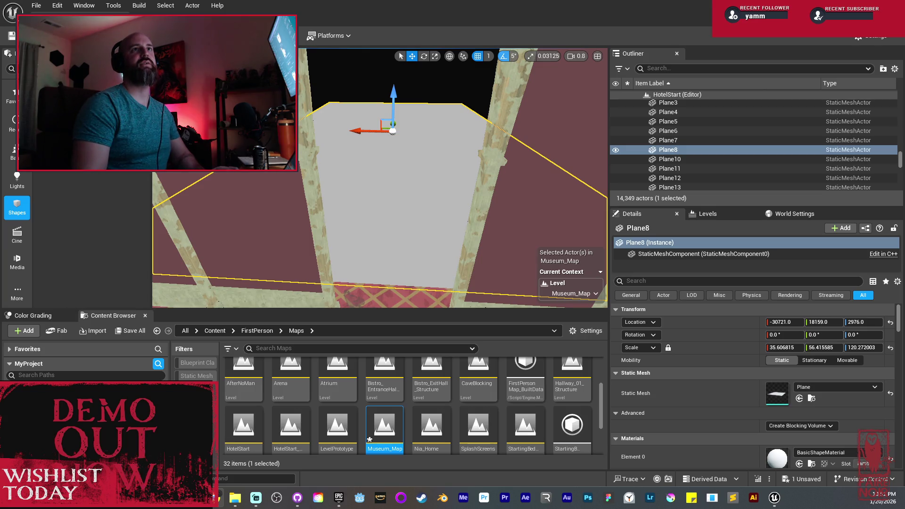
Step: Bring Chrome up full-screen and open The 'Burbs official trailer on YouTube
{"action": "key", "text": "alt+Tab"}
{"action": "left_click_drag", "start_coordinate": [709, 44], "coordinate": [563, 78]}
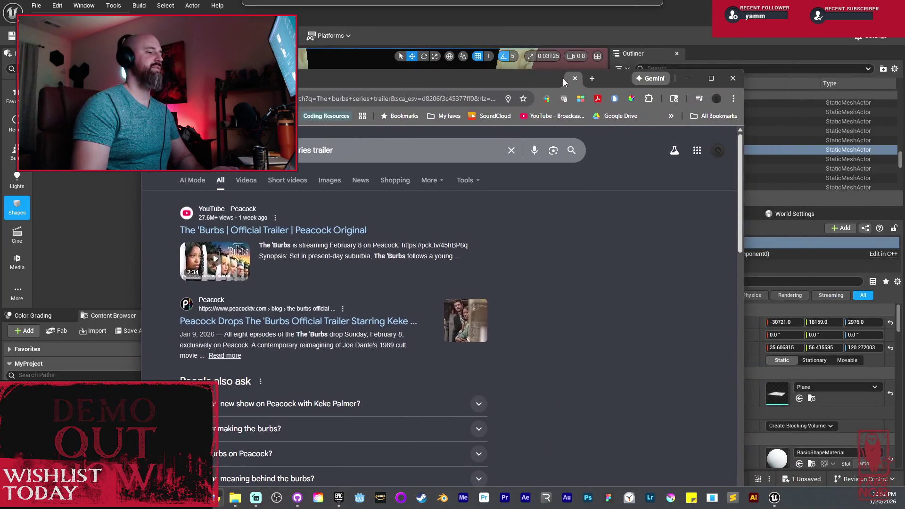
{"action": "key", "text": "super+Up"}
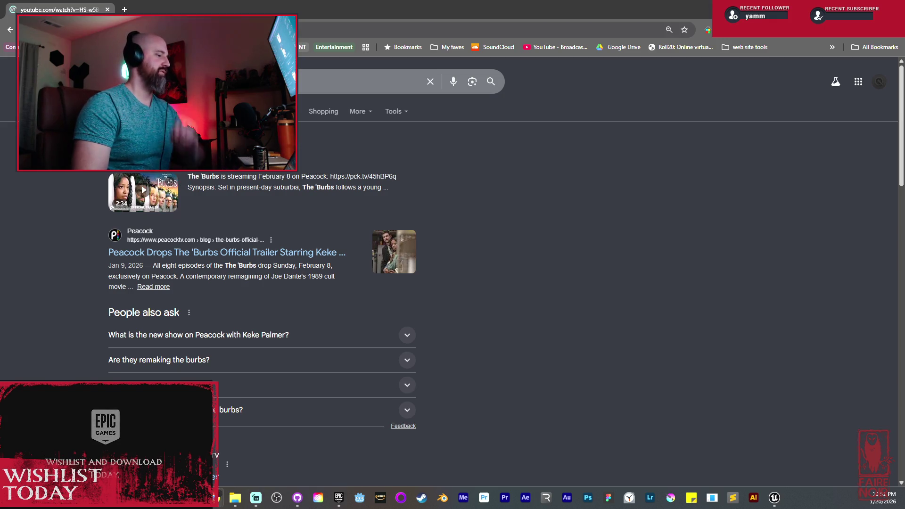
{"action": "left_click", "coordinate": [142, 160]}
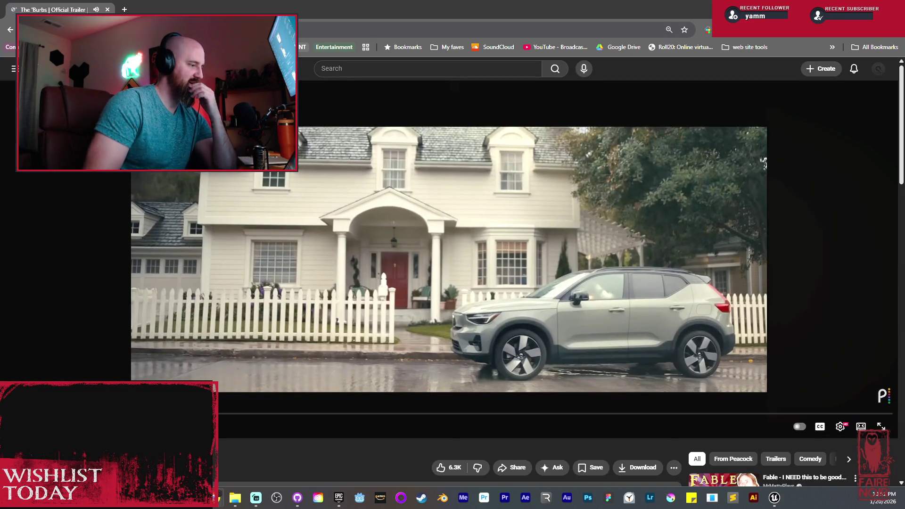
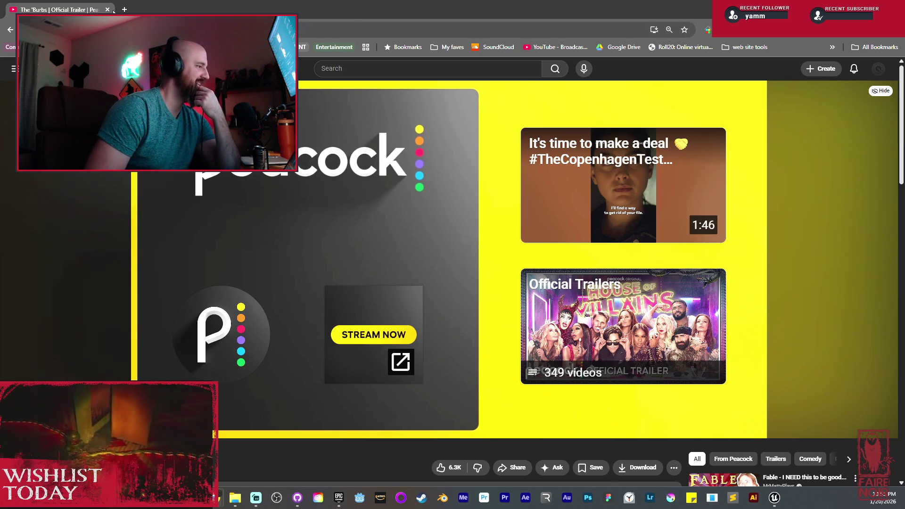
Step: Switch from the Chrome YouTube window back to the Unreal Engine editor
{"action": "key", "text": "alt+Tab"}
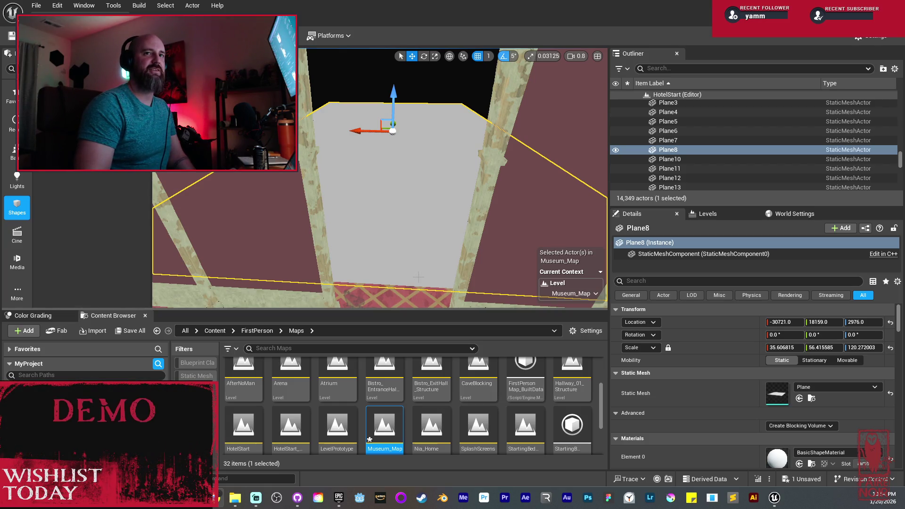
Step: Scale Plane8 down to about 24.2 × 43.0 and shift it to Y 17482
{"action": "mouse_move", "coordinate": [321, 285]}
{"action": "left_mouse_down"}
{"action": "mouse_move", "coordinate": [287, 279]}
{"action": "mouse_move", "coordinate": [257, 243]}
{"action": "left_mouse_up"}
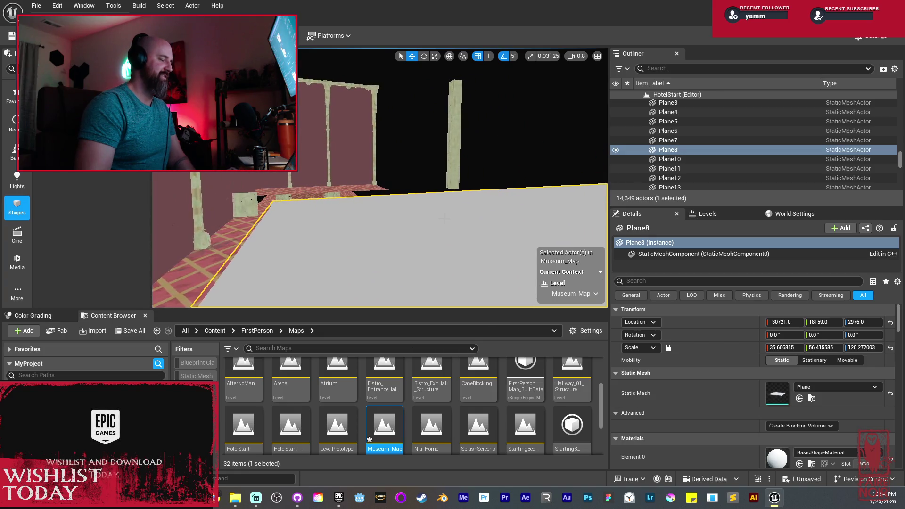
{"action": "mouse_move", "coordinate": [400, 228]}
{"action": "left_mouse_down"}
{"action": "mouse_move", "coordinate": [269, 222]}
{"action": "mouse_move", "coordinate": [277, 220]}
{"action": "left_mouse_up"}
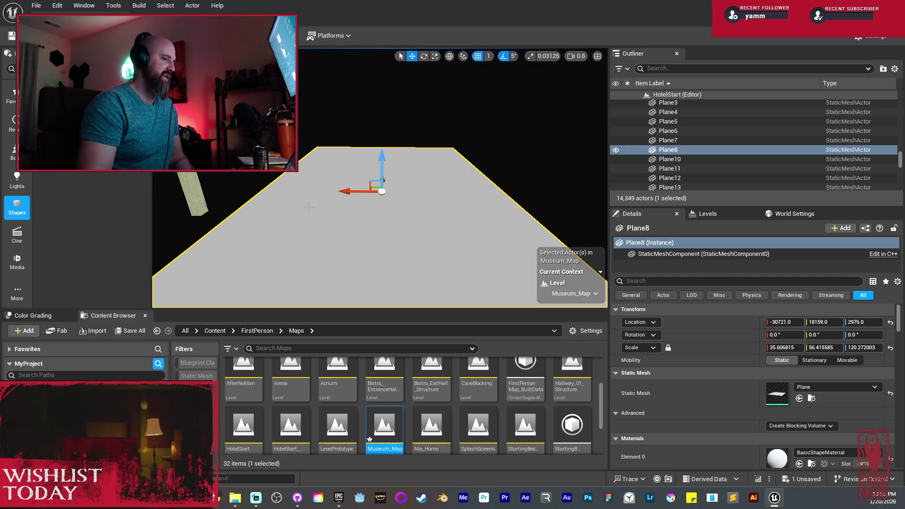
{"action": "left_click_drag", "start_coordinate": [309, 207], "coordinate": [324, 240]}
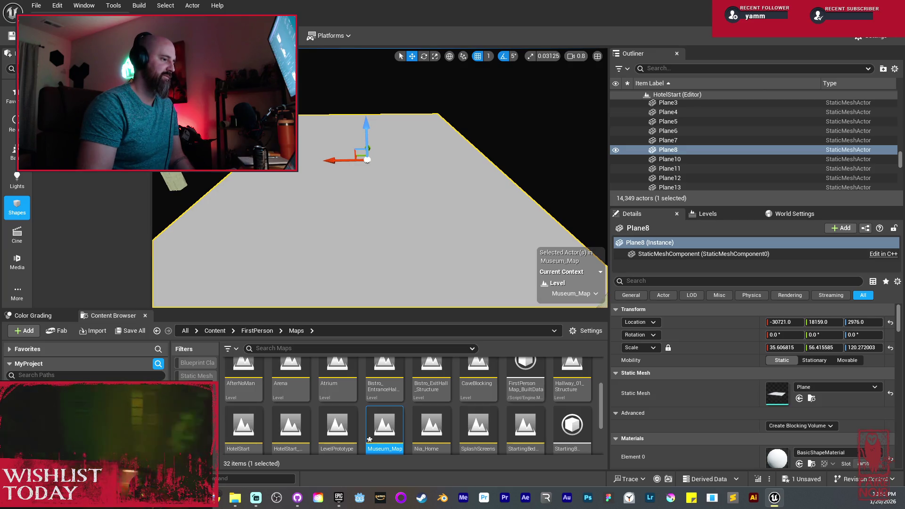
{"action": "left_click_drag", "start_coordinate": [323, 240], "coordinate": [324, 248]}
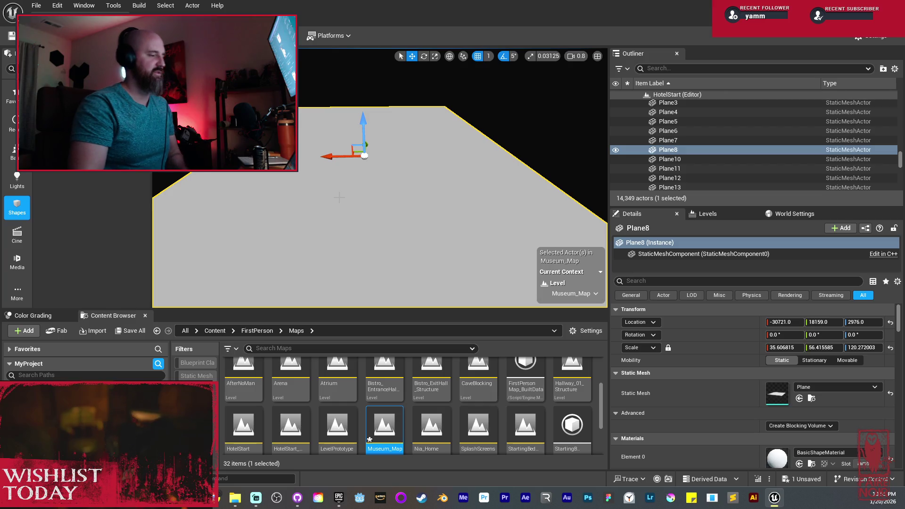
{"action": "mouse_move", "coordinate": [323, 248]}
{"action": "left_mouse_down"}
{"action": "mouse_move", "coordinate": [324, 257]}
{"action": "mouse_move", "coordinate": [265, 256]}
{"action": "mouse_move", "coordinate": [419, 218]}
{"action": "left_mouse_up"}
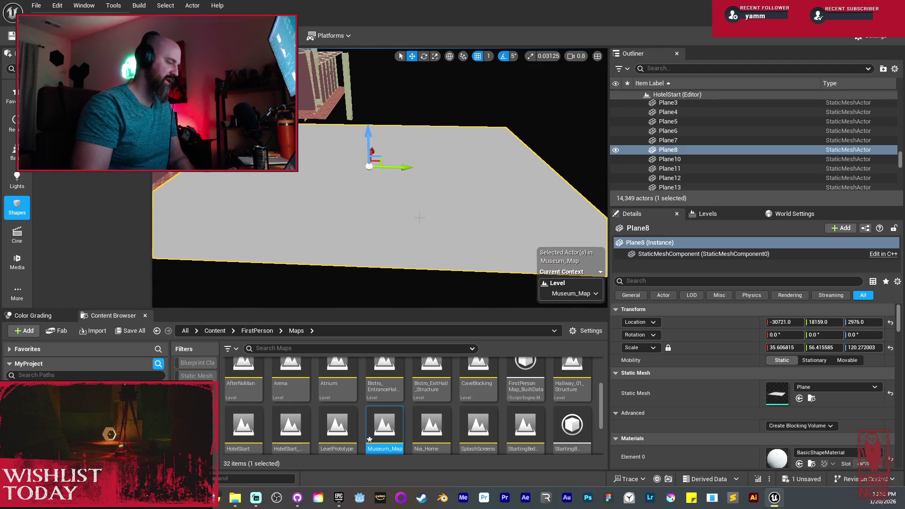
{"action": "left_click_drag", "start_coordinate": [387, 172], "coordinate": [434, 173]}
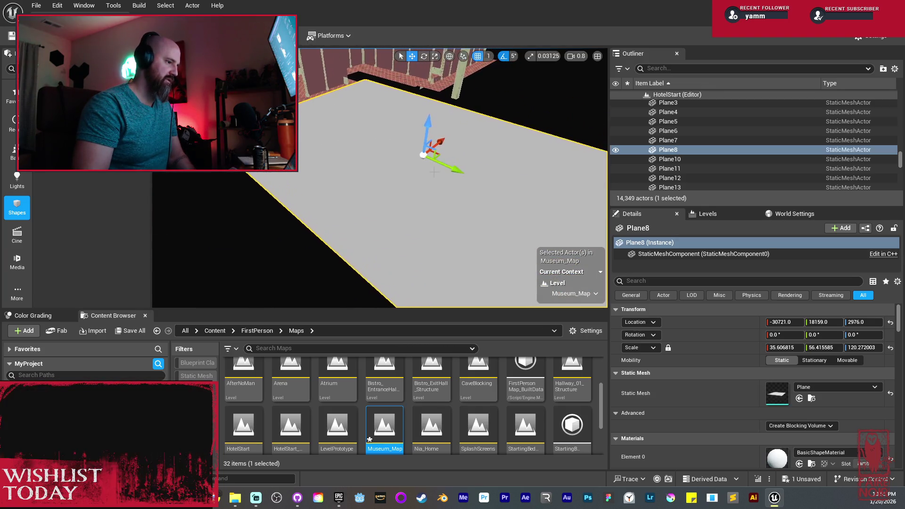
{"action": "key", "text": "r"}
{"action": "left_click_drag", "start_coordinate": [439, 141], "coordinate": [351, 159]}
{"action": "left_click_drag", "start_coordinate": [410, 155], "coordinate": [402, 158]}
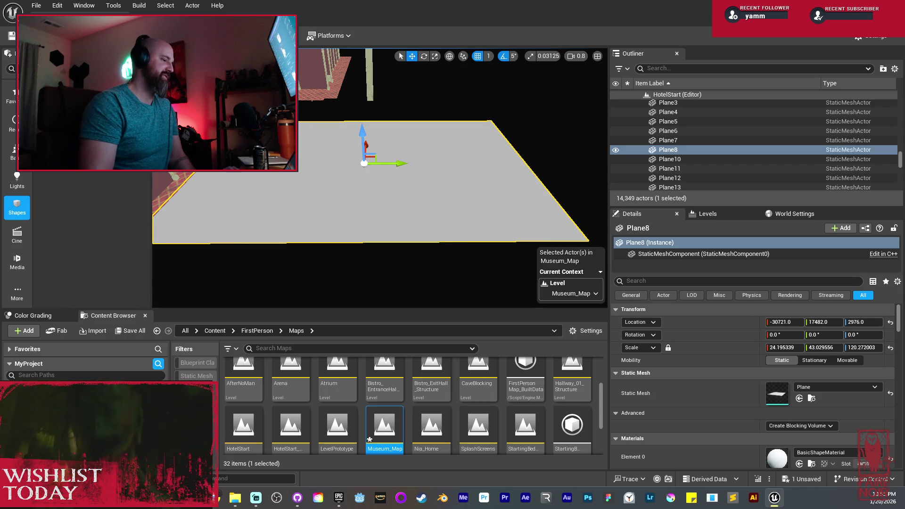
Step: Fly around the resized Plane8 to check its fit against the pillars and building
{"action": "key", "text": "w"}
{"action": "key", "text": "s"}
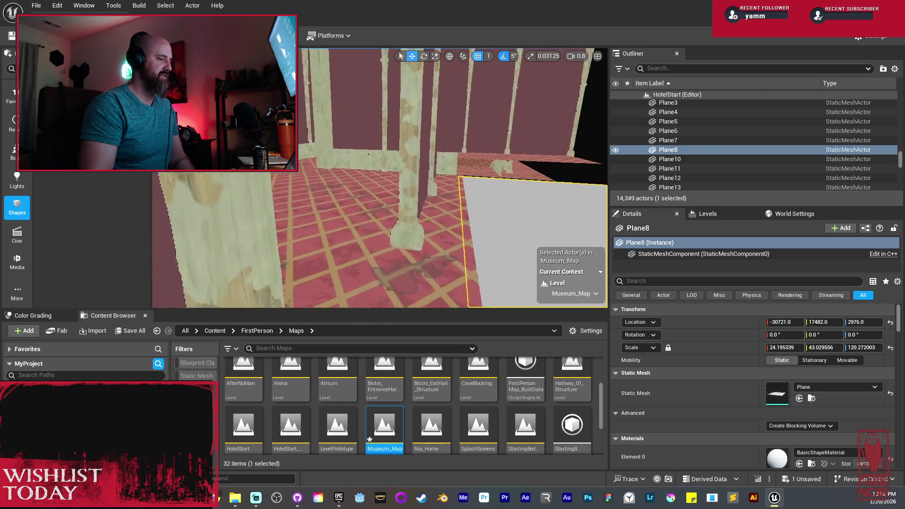
{"action": "key", "text": "f"}
{"action": "key", "text": "s"}
{"action": "key", "text": "w"}
{"action": "key", "text": "w"}
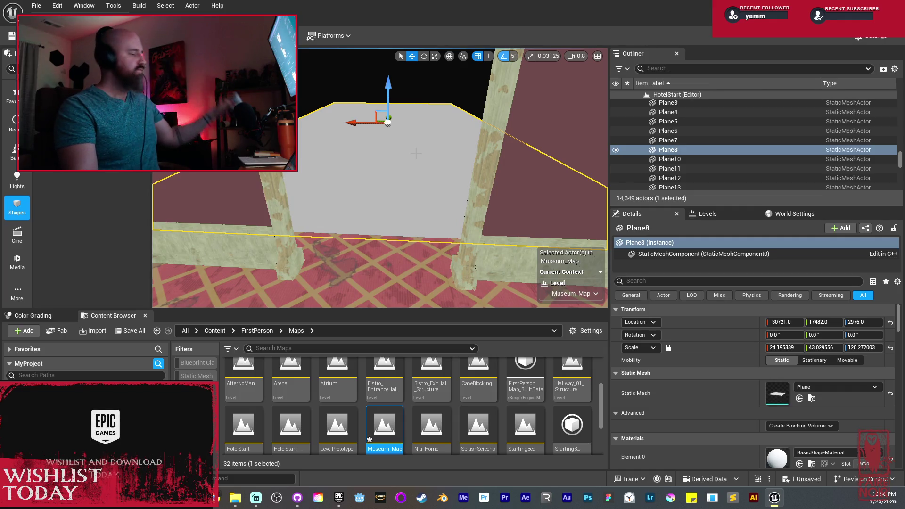
{"action": "key", "text": "w"}
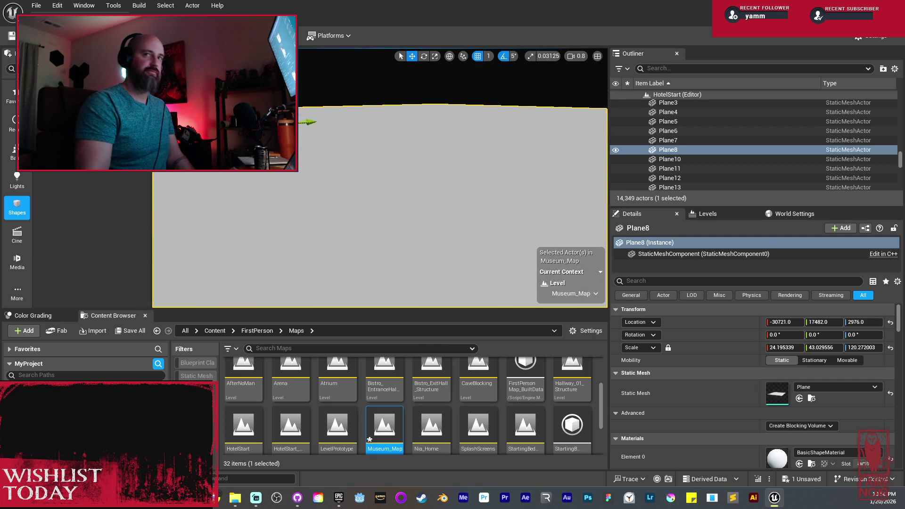
{"action": "key", "text": "q"}
{"action": "key", "text": "e"}
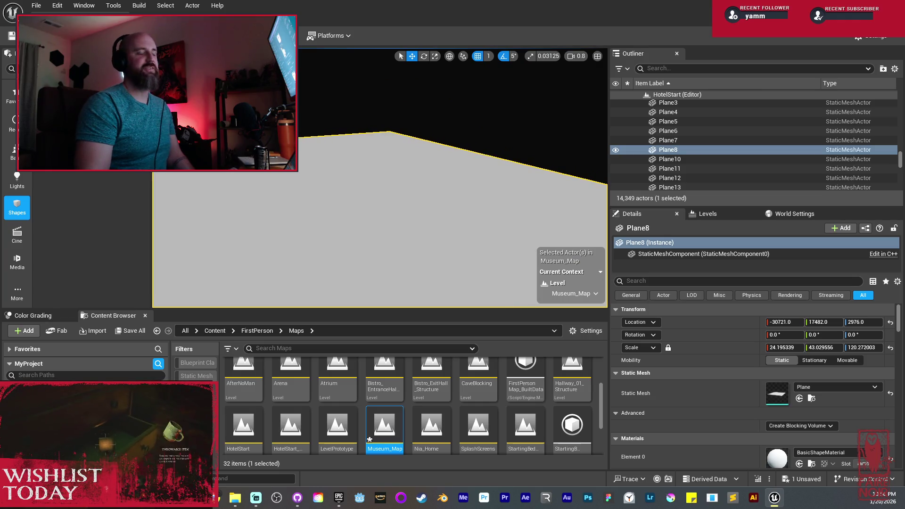
{"action": "key", "text": "s"}
{"action": "key", "text": "s"}
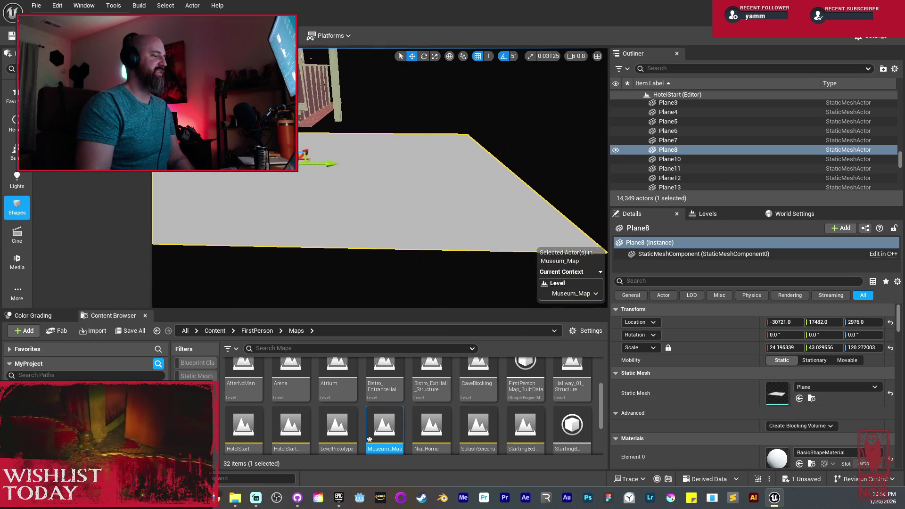
Step: Duplicate Plane8 as Plane9 and rotate the copy 90°
{"action": "left_click_drag", "start_coordinate": [384, 154], "coordinate": [508, 166]}
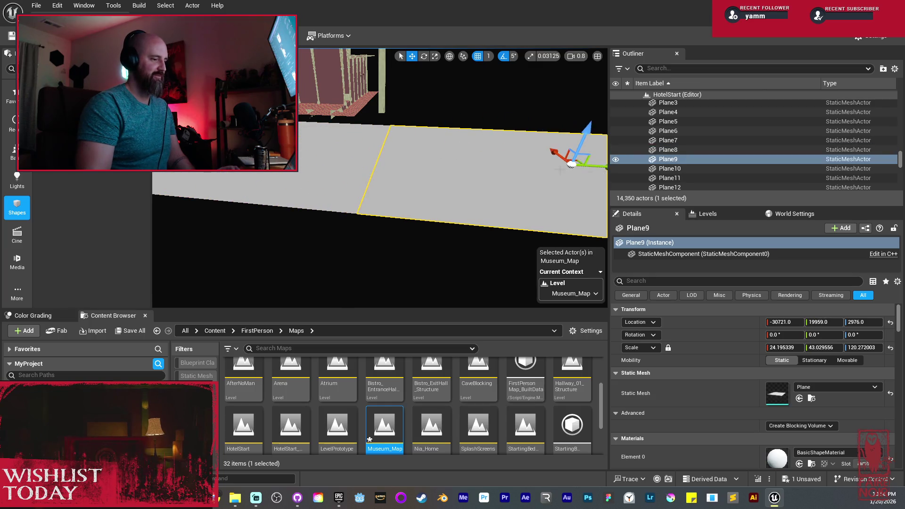
{"action": "key", "text": "f"}
{"action": "key", "text": "e"}
{"action": "left_click_drag", "start_coordinate": [435, 175], "coordinate": [423, 178]}
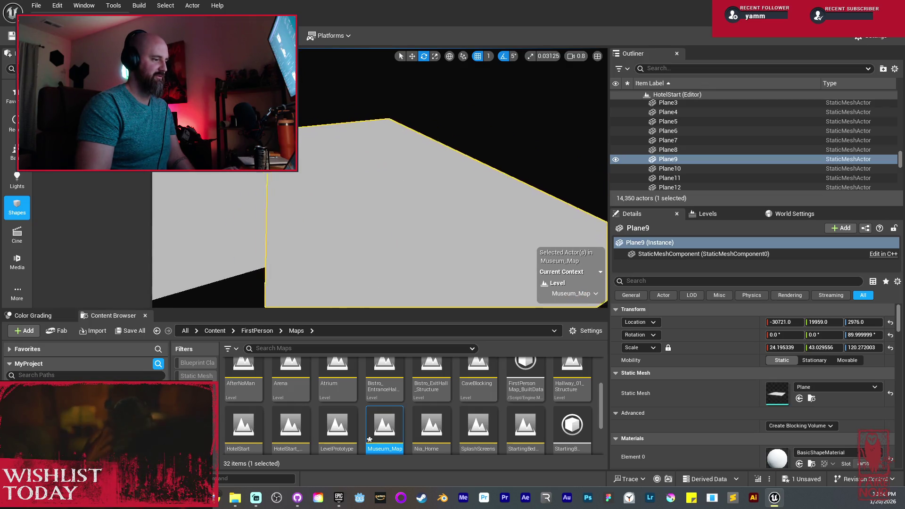
Step: Lower Plane9 and move it to X -31568, Y 20683, Z 1998
{"action": "key", "text": "w"}
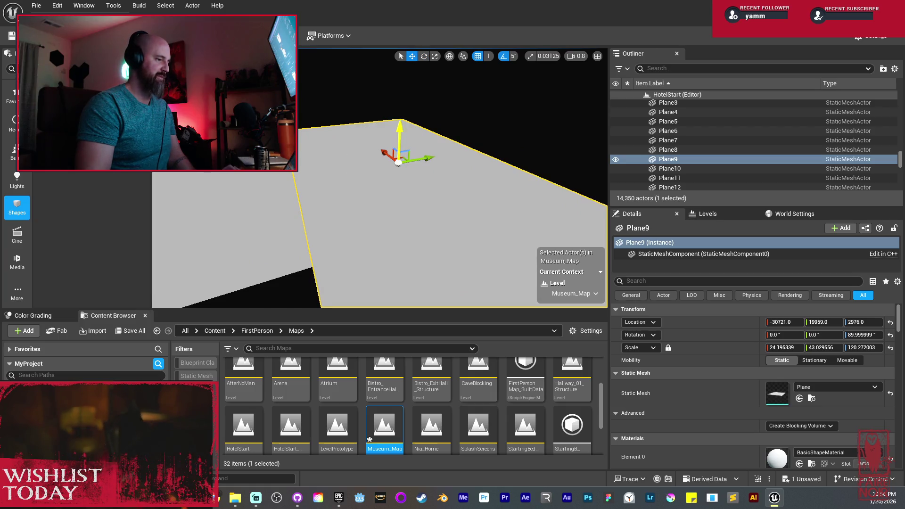
{"action": "key", "text": "End"}
{"action": "mouse_move", "coordinate": [396, 214]}
{"action": "left_mouse_down"}
{"action": "mouse_move", "coordinate": [396, 158]}
{"action": "mouse_move", "coordinate": [396, 215]}
{"action": "mouse_move", "coordinate": [472, 215]}
{"action": "left_mouse_up"}
{"action": "mouse_move", "coordinate": [410, 190]}
{"action": "left_mouse_down"}
{"action": "mouse_move", "coordinate": [457, 191]}
{"action": "mouse_move", "coordinate": [392, 193]}
{"action": "mouse_move", "coordinate": [377, 181]}
{"action": "left_mouse_up"}
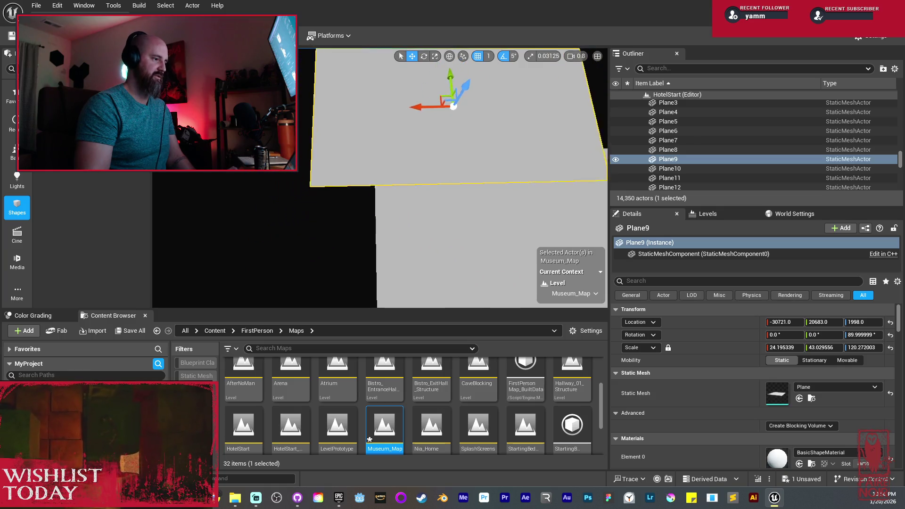
{"action": "mouse_move", "coordinate": [439, 124]}
{"action": "left_mouse_down"}
{"action": "mouse_move", "coordinate": [429, 127]}
{"action": "mouse_move", "coordinate": [457, 143]}
{"action": "left_mouse_up"}
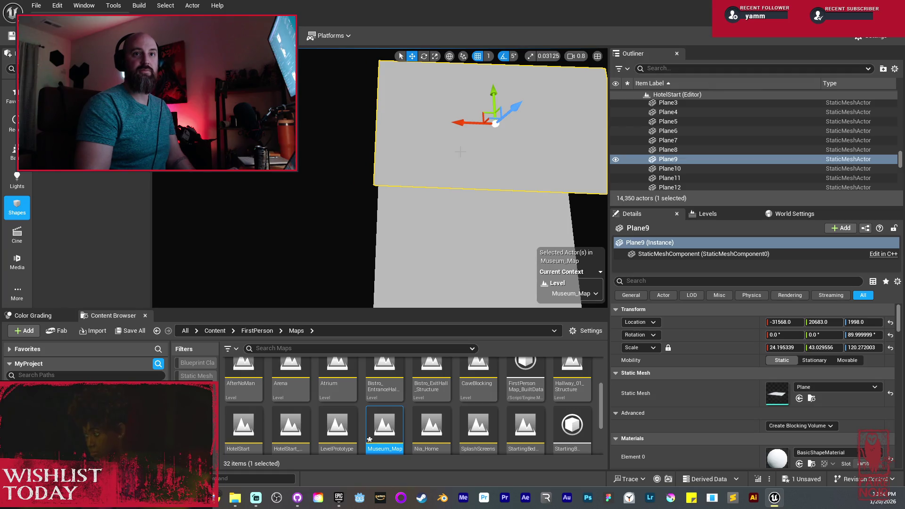
Step: Fly into the next pillared room and place a new cube in the level
{"action": "left_click_drag", "start_coordinate": [453, 188], "coordinate": [434, 179]}
{"action": "key", "text": "s"}
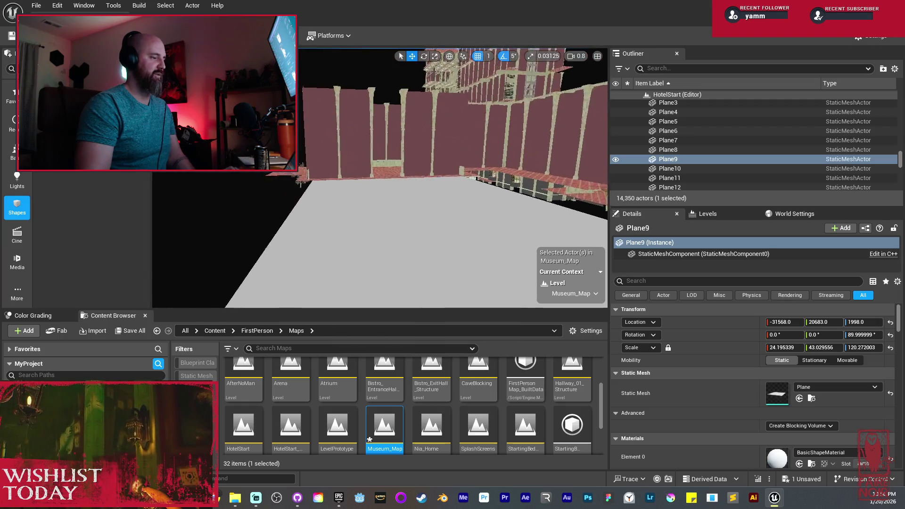
{"action": "key", "text": "w"}
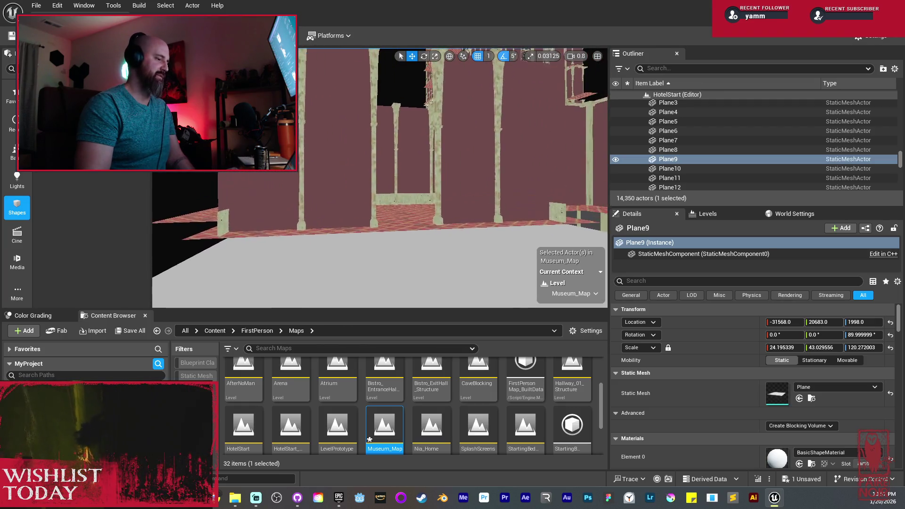
{"action": "key", "text": "w"}
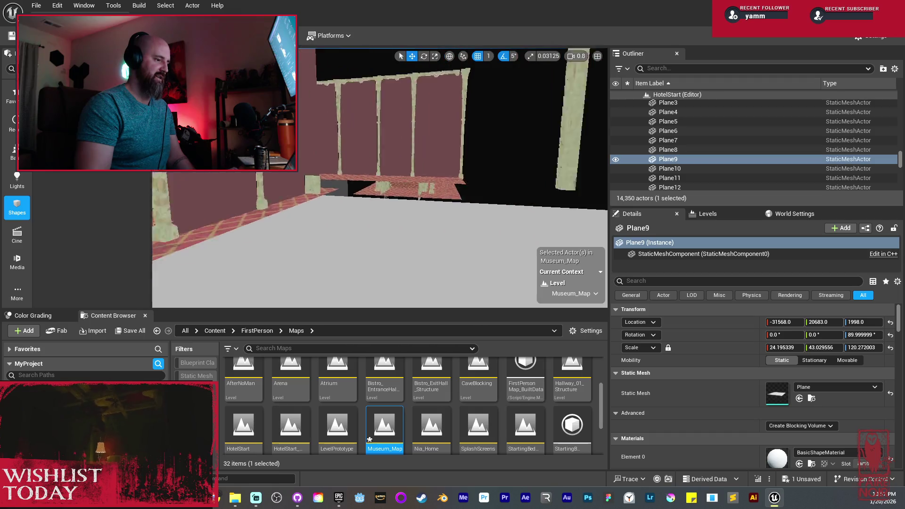
{"action": "key", "text": "a"}
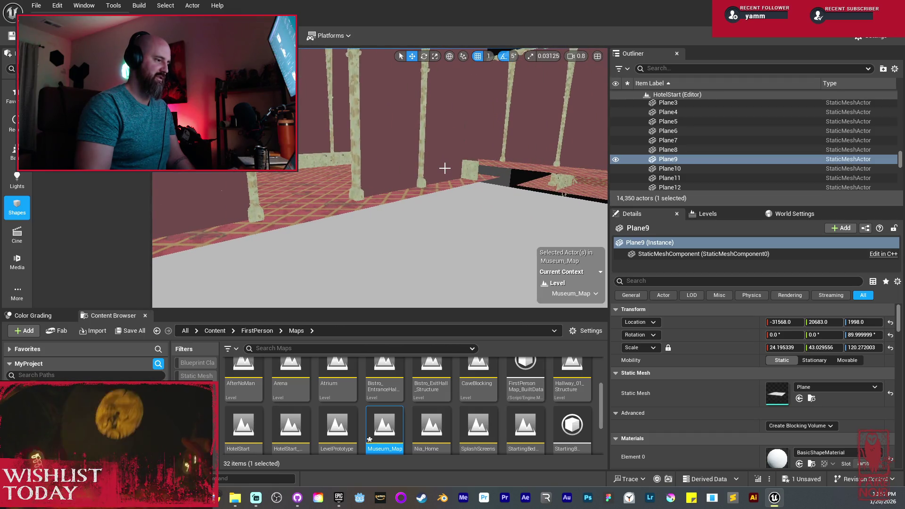
{"action": "key", "text": "w"}
{"action": "key", "text": "w"}
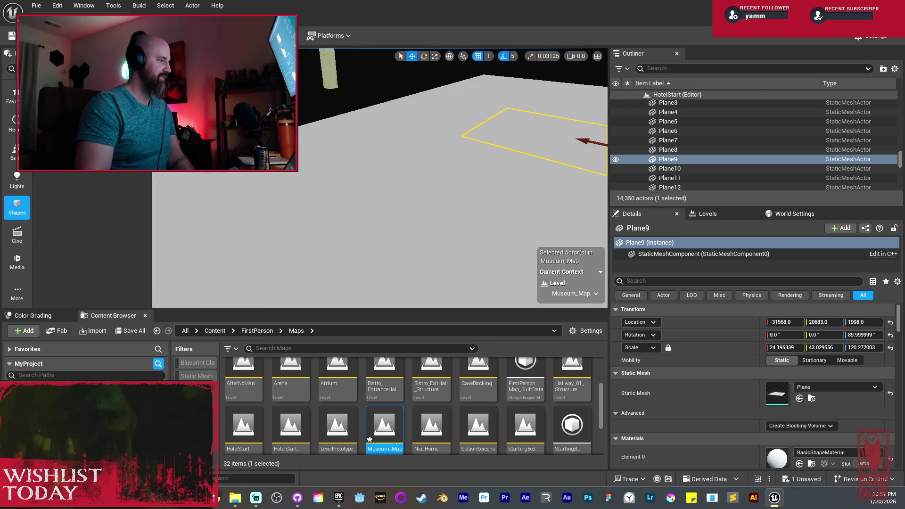
{"action": "left_click_drag", "start_coordinate": [311, 169], "coordinate": [315, 158]}
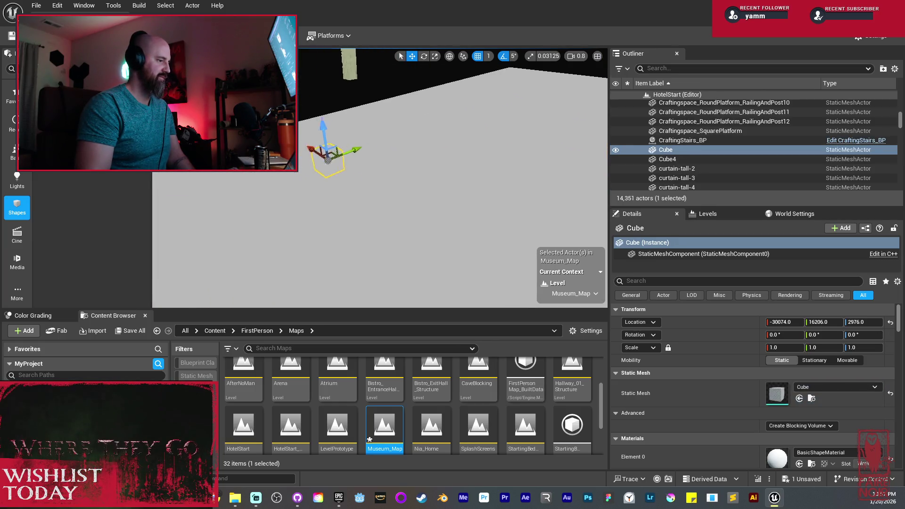
Step: Raise the new cube and give it WorldGridMaterial
{"action": "mouse_move", "coordinate": [372, 127]}
{"action": "left_mouse_down"}
{"action": "mouse_move", "coordinate": [372, 71]}
{"action": "mouse_move", "coordinate": [372, 150]}
{"action": "left_mouse_up"}
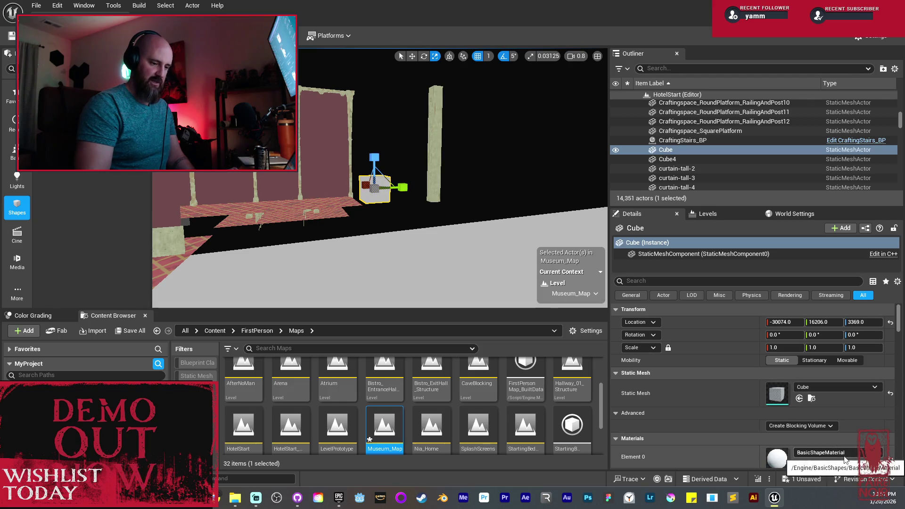
{"action": "scroll", "coordinate": [862, 452], "scroll_direction": "down", "scroll_amount": 2}
{"action": "left_click", "coordinate": [861, 408]}
{"action": "type", "text": "grid"}
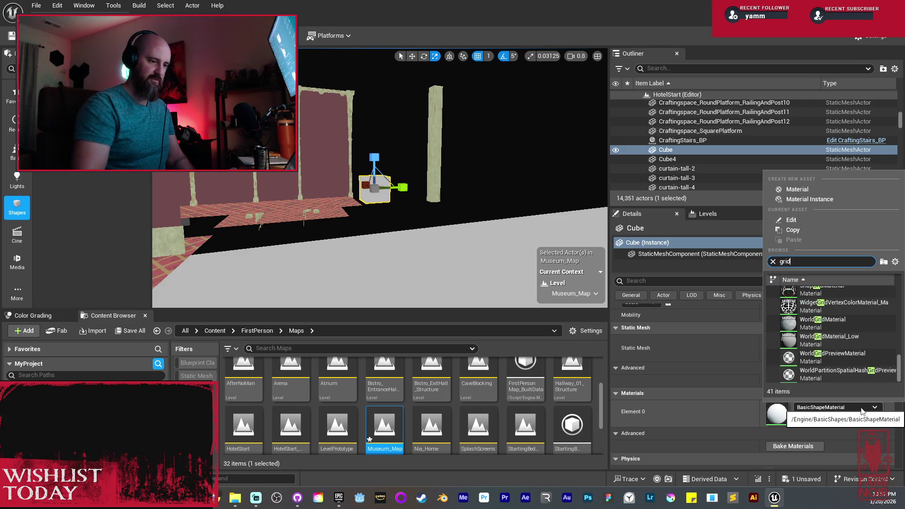
{"action": "left_click", "coordinate": [839, 321]}
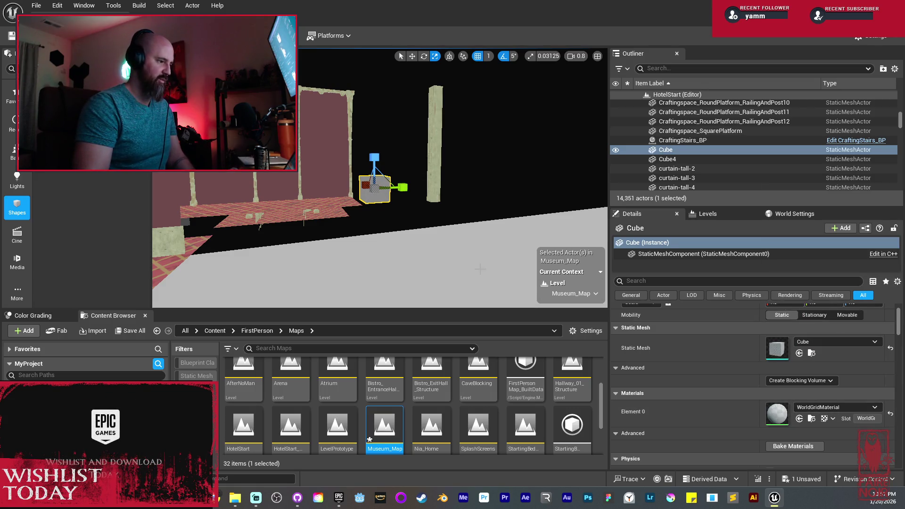
Step: Undo that and assign WorldGridMaterial to Plane8 instead
{"action": "key", "text": "ctrl+z"}
{"action": "key", "text": "f"}
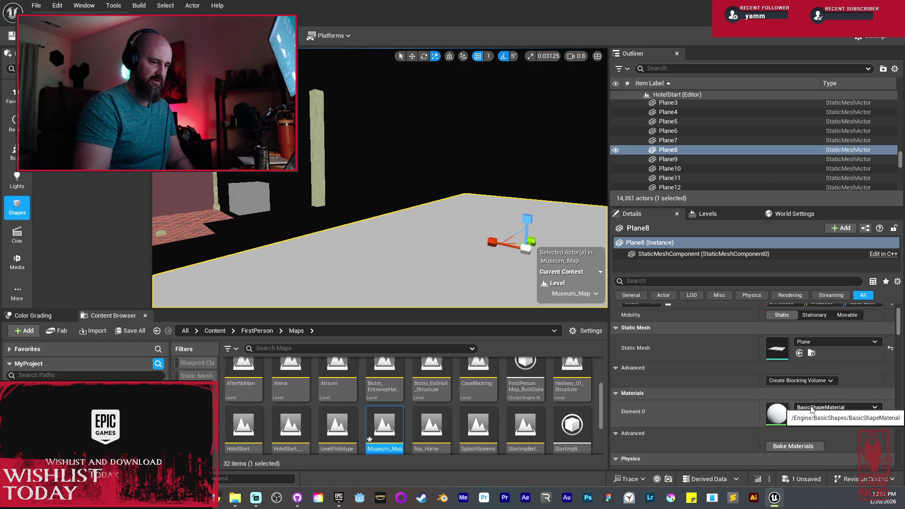
{"action": "left_click", "coordinate": [812, 409]}
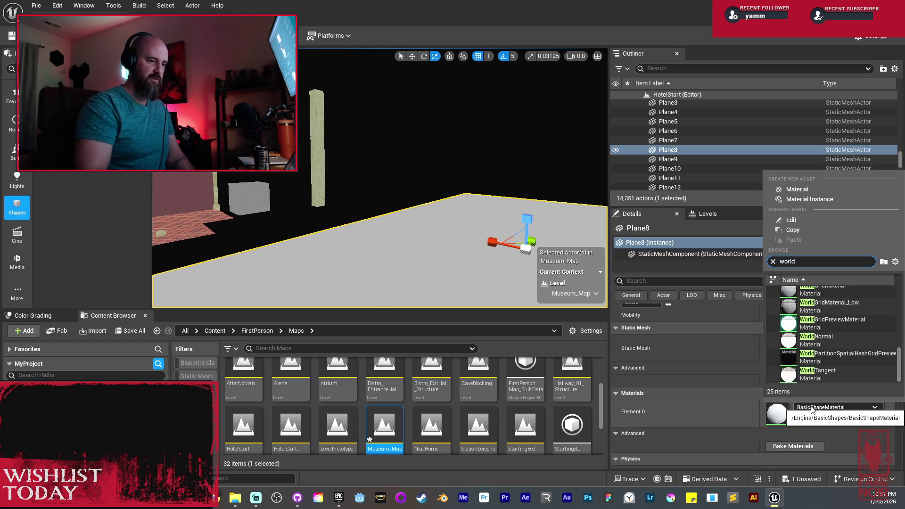
{"action": "scroll", "coordinate": [839, 344], "scroll_direction": "down", "scroll_amount": 3}
{"action": "left_click", "coordinate": [833, 320]}
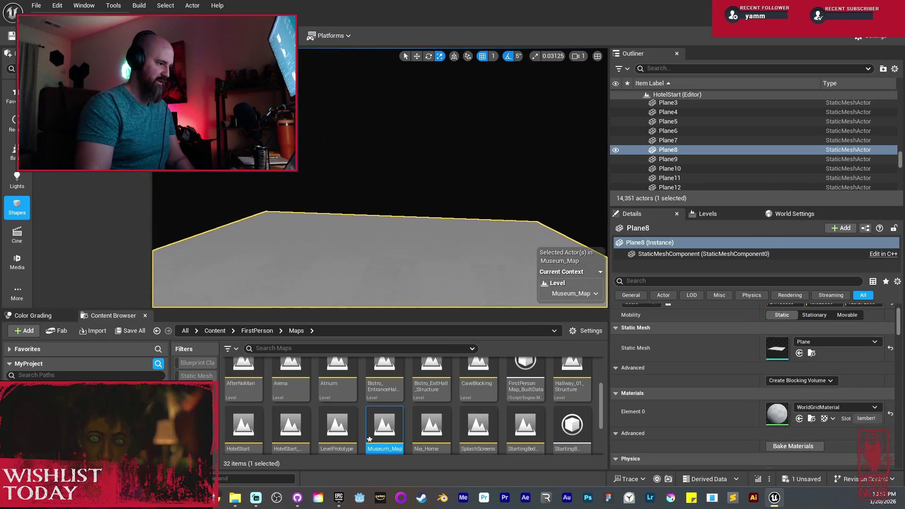
Step: Assign the M_ProcGrid checker material to Plane9
{"action": "key", "text": "Down"}
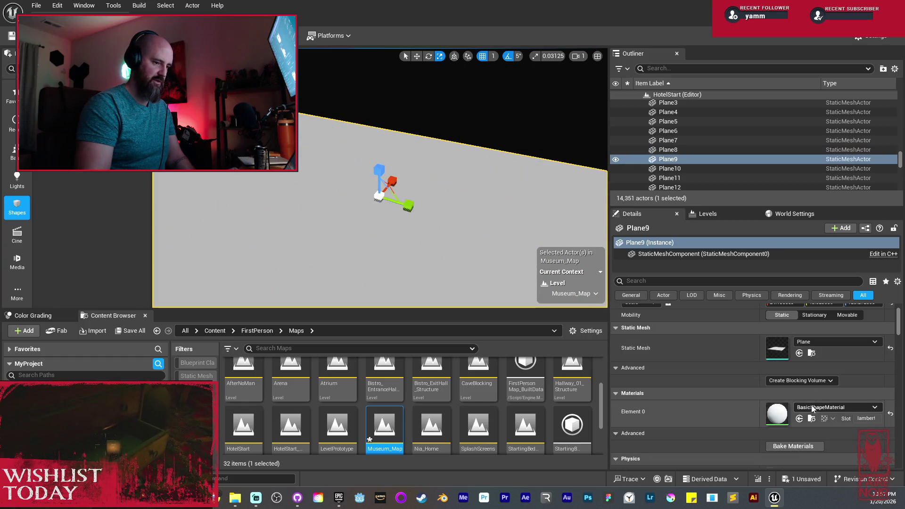
{"action": "left_click", "coordinate": [813, 409]}
{"action": "type", "text": "world grid"}
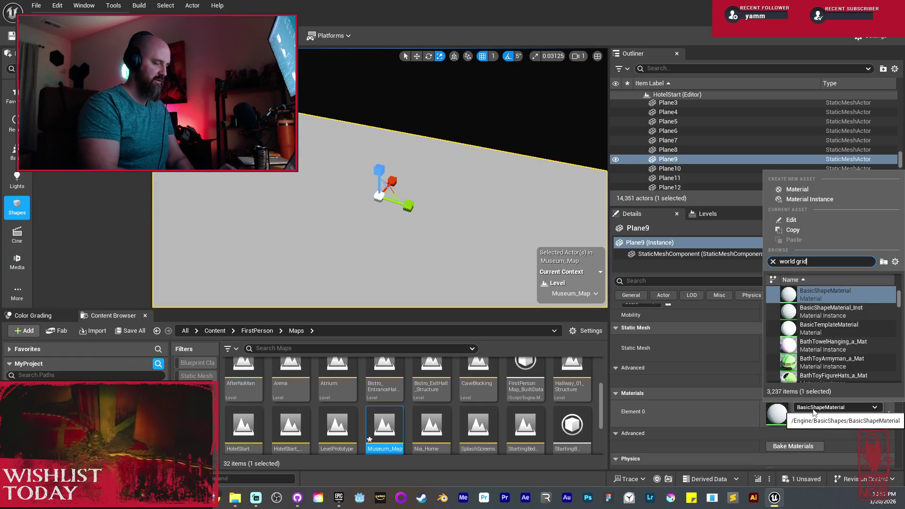
{"action": "scroll", "coordinate": [841, 339], "scroll_direction": "up", "scroll_amount": 3}
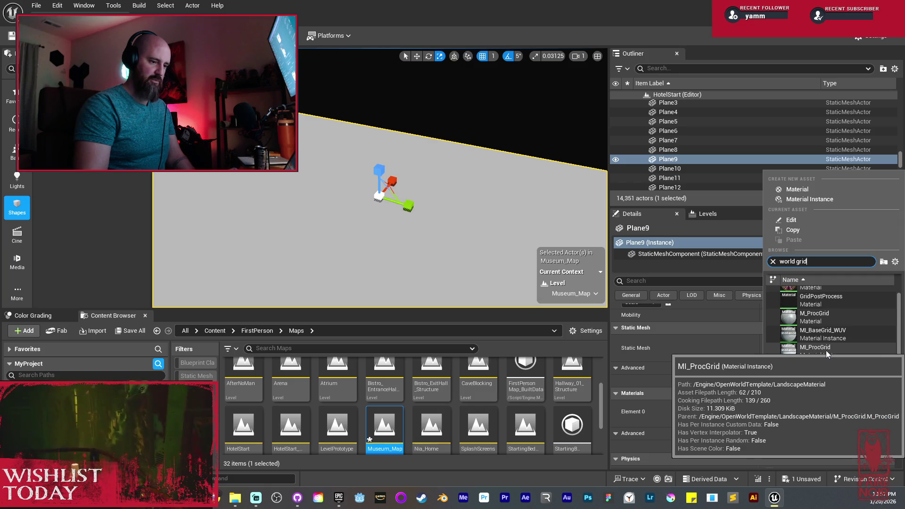
{"action": "left_click", "coordinate": [827, 318]}
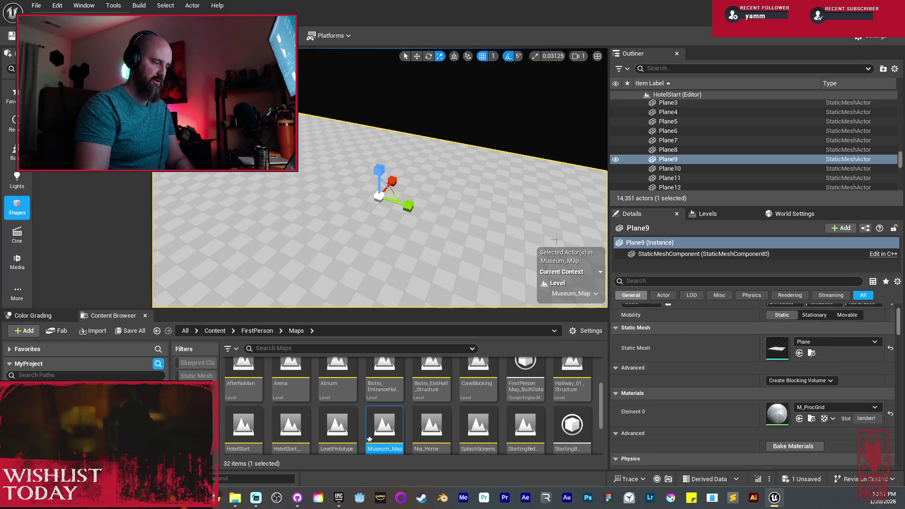
{"action": "scroll", "coordinate": [395, 179], "scroll_direction": "up", "scroll_amount": 5}
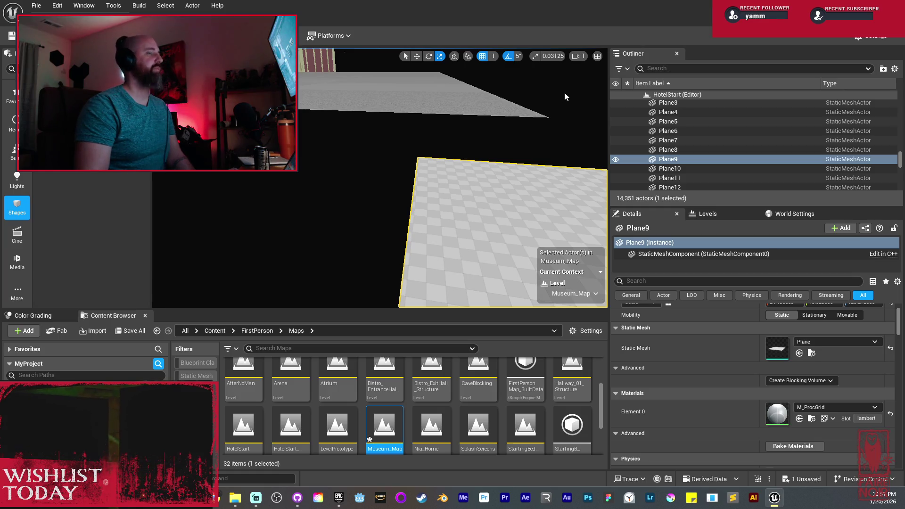
Step: Locate M_ProcGrid in the LandscapeMaterial folder and drop it onto the grey cube
{"action": "left_click", "coordinate": [812, 419]}
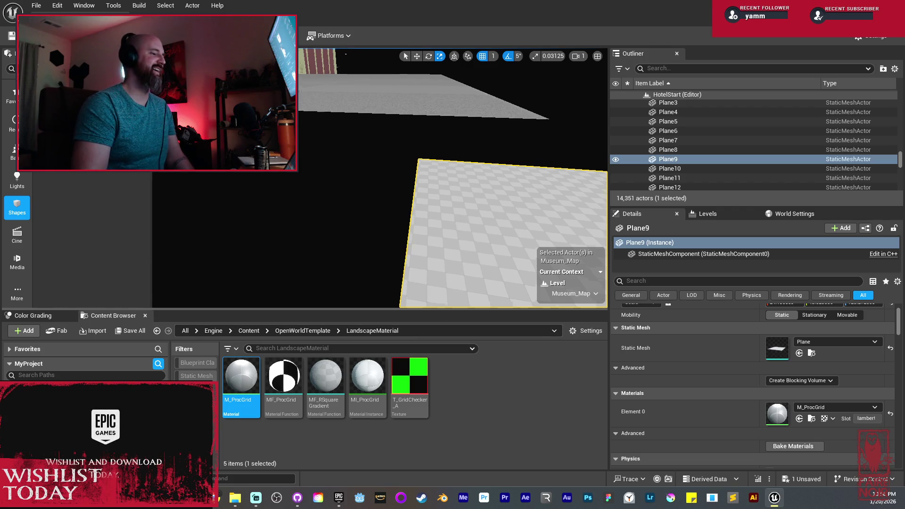
{"action": "key", "text": "w"}
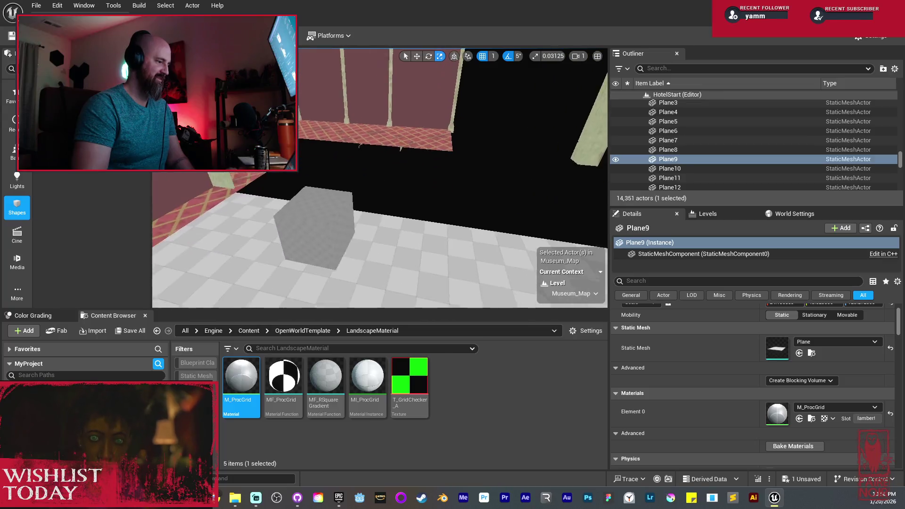
{"action": "left_click_drag", "start_coordinate": [240, 377], "coordinate": [334, 236]}
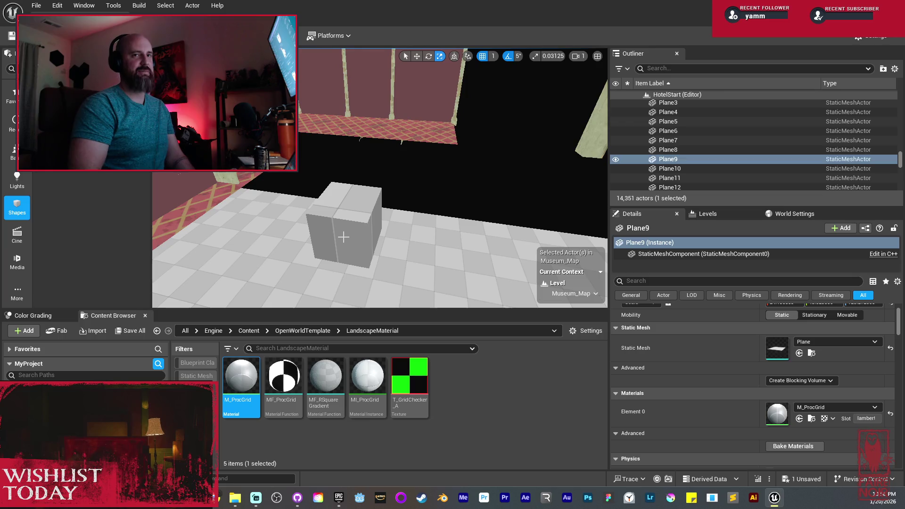
{"action": "mouse_move", "coordinate": [345, 238]}
{"action": "left_mouse_down"}
{"action": "mouse_move", "coordinate": [368, 198]}
{"action": "mouse_move", "coordinate": [344, 217]}
{"action": "mouse_move", "coordinate": [353, 226]}
{"action": "mouse_move", "coordinate": [344, 235]}
{"action": "left_mouse_up"}
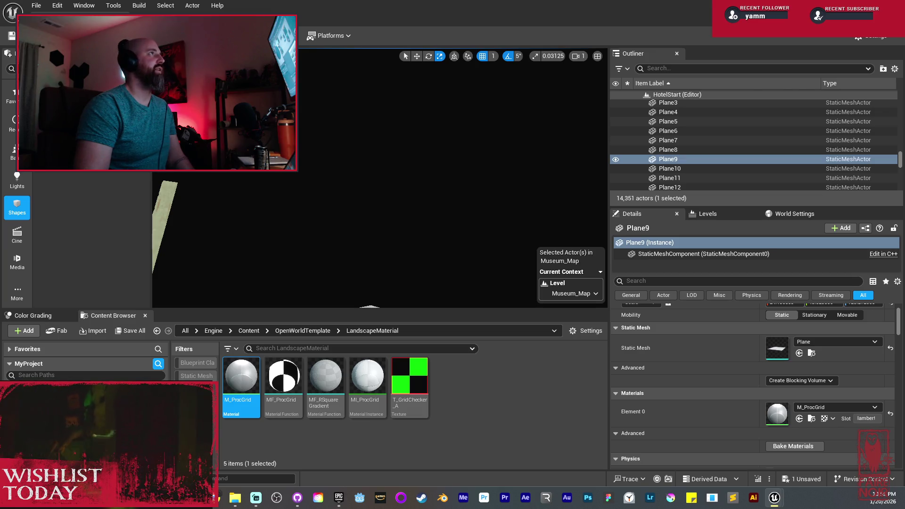
Step: Scale the Cube along Y and Z into a tall, long M_ProcGrid wall
{"action": "left_click_drag", "start_coordinate": [499, 89], "coordinate": [499, 151]}
{"action": "left_click", "coordinate": [364, 201]}
{"action": "left_click_drag", "start_coordinate": [369, 152], "coordinate": [443, 152]}
{"action": "key", "text": "f"}
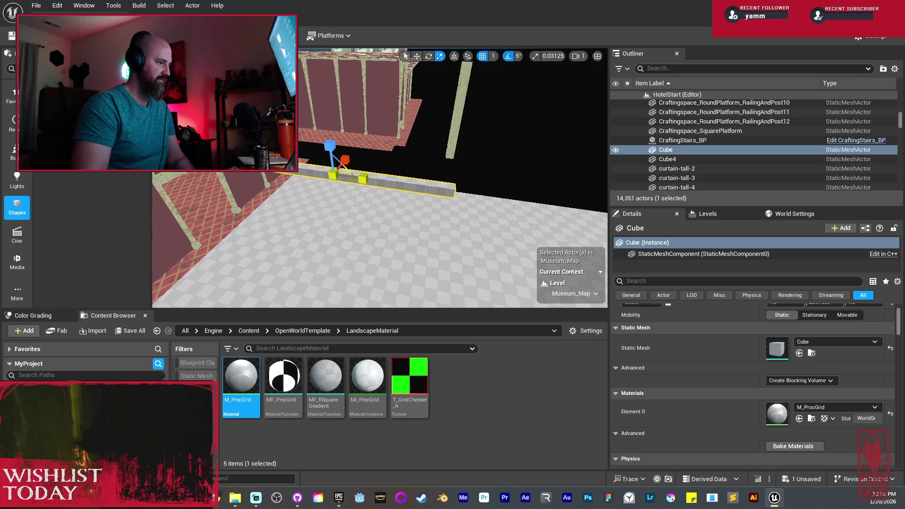
{"action": "mouse_move", "coordinate": [359, 165]}
{"action": "left_mouse_down"}
{"action": "mouse_move", "coordinate": [330, 137]}
{"action": "mouse_move", "coordinate": [330, 101]}
{"action": "left_mouse_up"}
{"action": "mouse_move", "coordinate": [352, 161]}
{"action": "left_mouse_down"}
{"action": "mouse_move", "coordinate": [471, 198]}
{"action": "mouse_move", "coordinate": [380, 177]}
{"action": "mouse_move", "coordinate": [375, 162]}
{"action": "mouse_move", "coordinate": [408, 162]}
{"action": "mouse_move", "coordinate": [374, 164]}
{"action": "mouse_move", "coordinate": [415, 166]}
{"action": "mouse_move", "coordinate": [395, 169]}
{"action": "left_mouse_up"}
{"action": "key", "text": "w"}
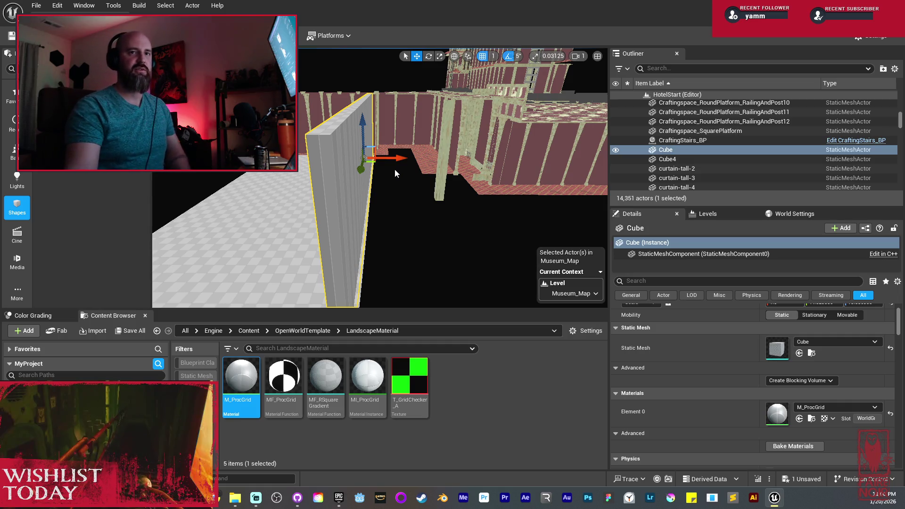
Step: Copy the wall as Cube2 and duplicate floor plane Plane8 as Plane35
{"action": "left_click_drag", "start_coordinate": [379, 160], "coordinate": [378, 140]}
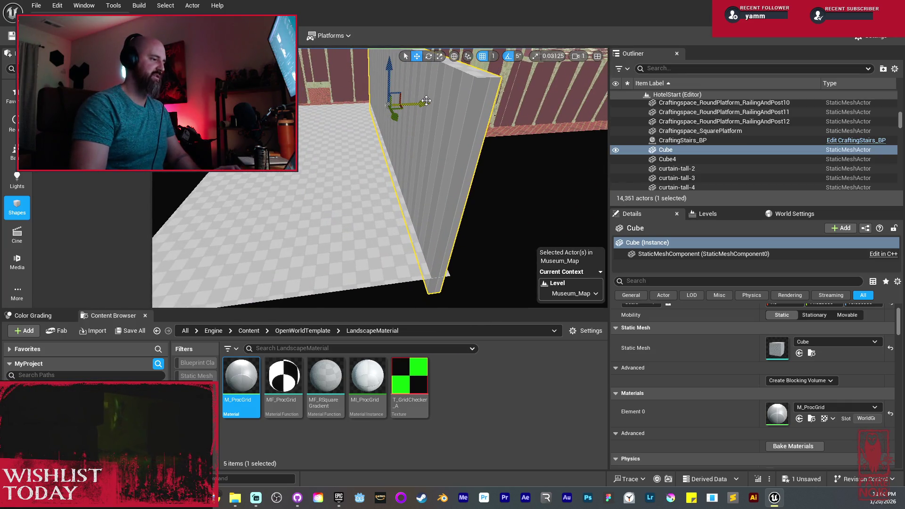
{"action": "left_click_drag", "start_coordinate": [426, 101], "coordinate": [435, 100]}
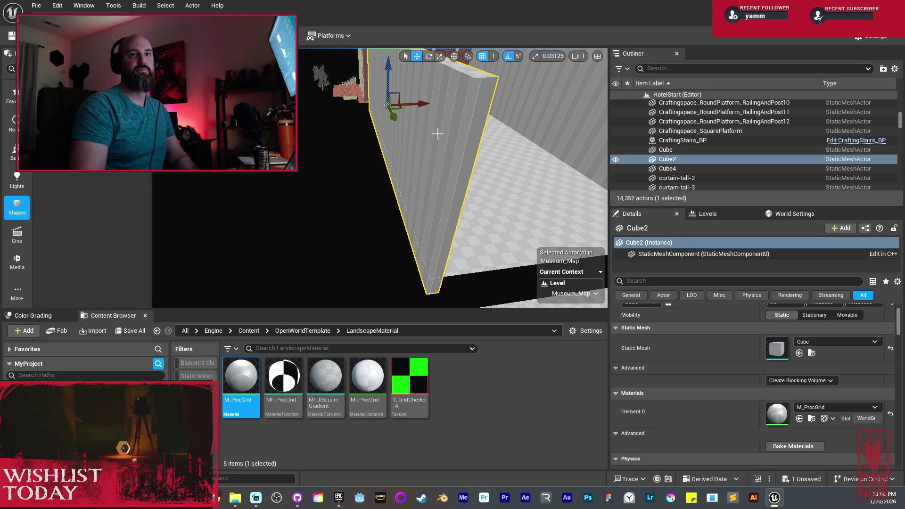
{"action": "mouse_move", "coordinate": [438, 134]}
{"action": "left_mouse_down"}
{"action": "mouse_move", "coordinate": [406, 135]}
{"action": "mouse_move", "coordinate": [368, 163]}
{"action": "mouse_move", "coordinate": [368, 193]}
{"action": "left_mouse_up"}
{"action": "left_click", "coordinate": [377, 198]}
{"action": "mouse_move", "coordinate": [408, 163]}
{"action": "left_mouse_down"}
{"action": "mouse_move", "coordinate": [424, 127]}
{"action": "mouse_move", "coordinate": [417, 156]}
{"action": "mouse_move", "coordinate": [401, 118]}
{"action": "mouse_move", "coordinate": [401, 160]}
{"action": "left_mouse_up"}
{"action": "key", "text": "ctrl+d"}
Step: Mirror Plane35 on Y so it faces down as the corridor ceiling
{"action": "right_click", "coordinate": [425, 133]}
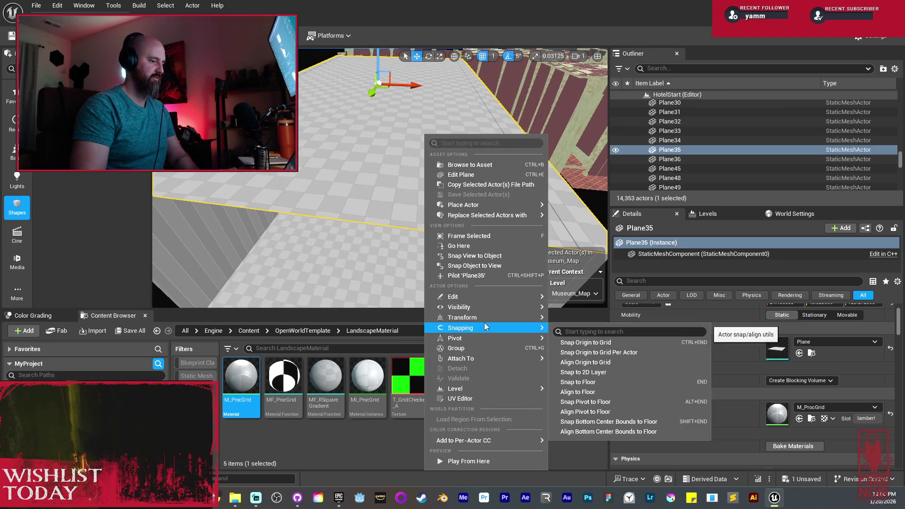
{"action": "mouse_move", "coordinate": [485, 316]}
{"action": "left_click", "coordinate": [581, 345]}
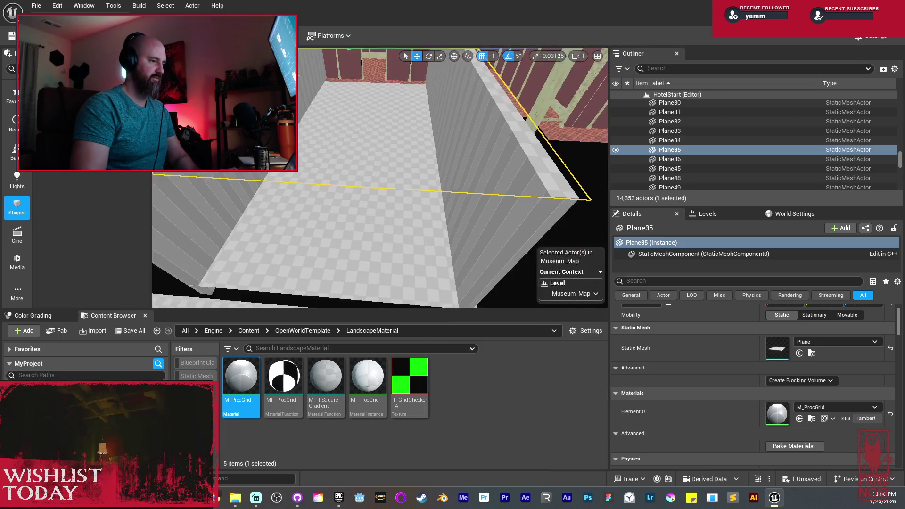
{"action": "key", "text": "e"}
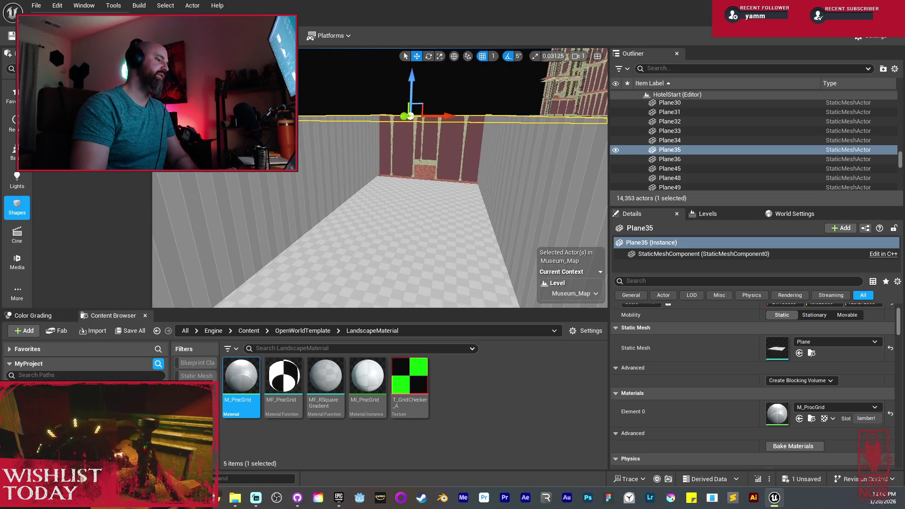
{"action": "key", "text": "q"}
{"action": "left_click_drag", "start_coordinate": [389, 184], "coordinate": [472, 184]}
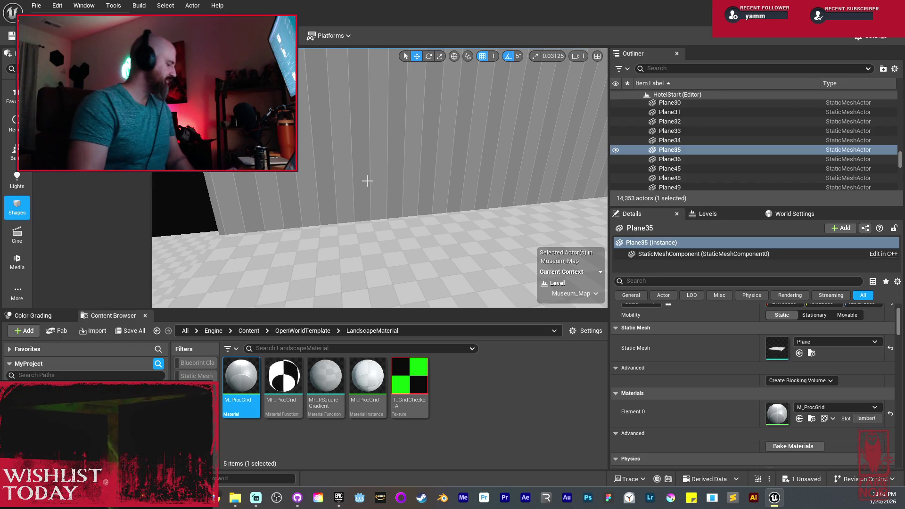
Step: Rotate wall piece Cube3 and scale it smaller and narrower into a divider
{"action": "mouse_move", "coordinate": [370, 171]}
{"action": "left_mouse_down"}
{"action": "mouse_move", "coordinate": [342, 219]}
{"action": "mouse_move", "coordinate": [349, 184]}
{"action": "mouse_move", "coordinate": [490, 141]}
{"action": "mouse_move", "coordinate": [350, 161]}
{"action": "mouse_move", "coordinate": [370, 161]}
{"action": "mouse_move", "coordinate": [402, 198]}
{"action": "left_mouse_up"}
{"action": "left_click", "coordinate": [491, 142]}
{"action": "key", "text": "e"}
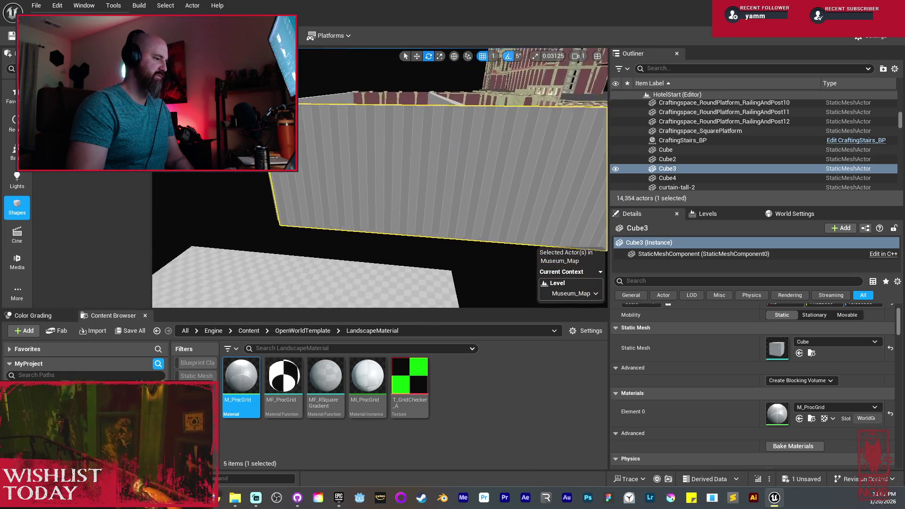
{"action": "key", "text": "r"}
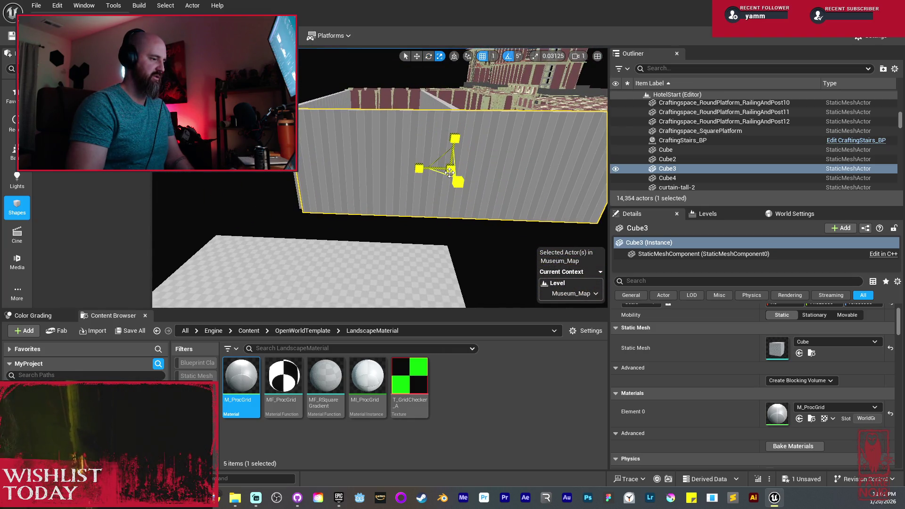
{"action": "mouse_move", "coordinate": [451, 170]}
{"action": "left_mouse_down"}
{"action": "mouse_move", "coordinate": [438, 181]}
{"action": "mouse_move", "coordinate": [398, 174]}
{"action": "left_mouse_up"}
{"action": "key", "text": "r"}
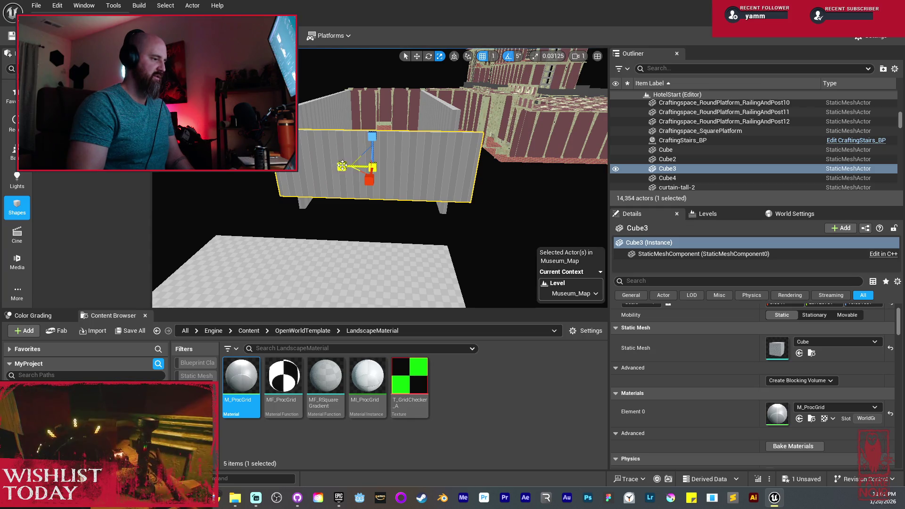
{"action": "left_click_drag", "start_coordinate": [342, 166], "coordinate": [343, 165]}
{"action": "key", "text": "w"}
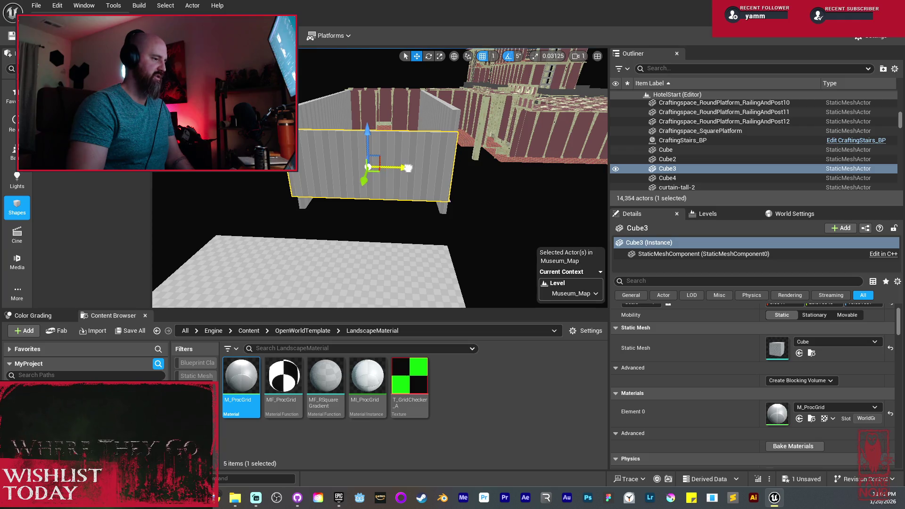
Step: Look down over the thin divider wall from above to inspect it
{"action": "scroll", "coordinate": [411, 168], "scroll_direction": "up", "scroll_amount": 5}
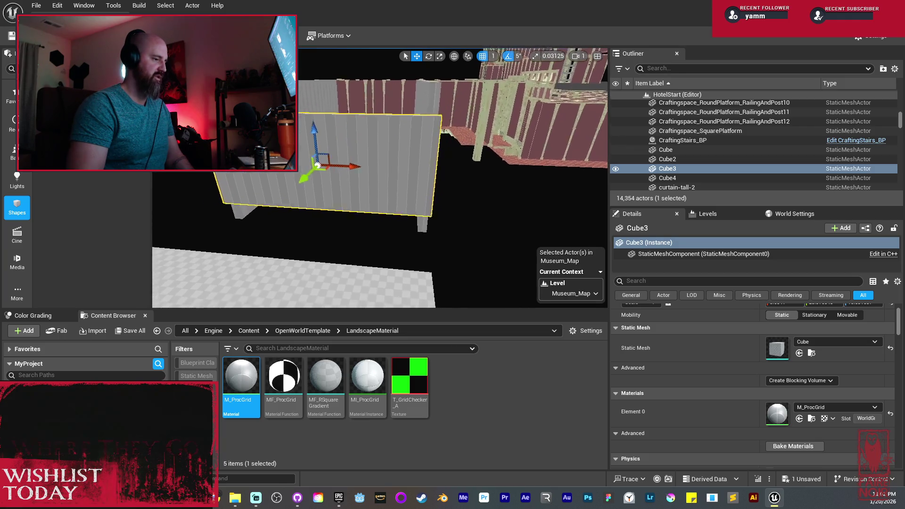
{"action": "left_click_drag", "start_coordinate": [411, 167], "coordinate": [396, 169]}
{"action": "mouse_move", "coordinate": [323, 180]}
{"action": "left_mouse_down"}
{"action": "mouse_move", "coordinate": [356, 234]}
{"action": "mouse_move", "coordinate": [347, 198]}
{"action": "mouse_move", "coordinate": [367, 214]}
{"action": "left_mouse_up"}
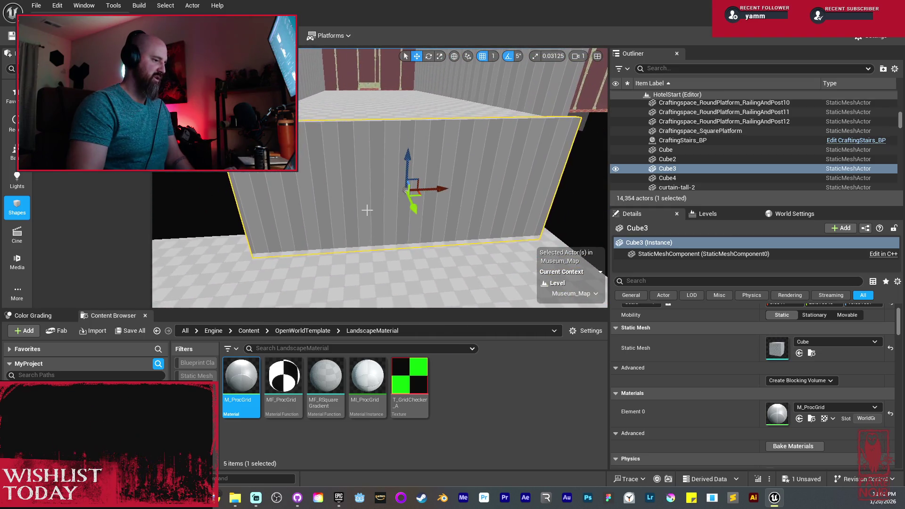
{"action": "mouse_move", "coordinate": [409, 156]}
{"action": "left_mouse_down"}
{"action": "mouse_move", "coordinate": [352, 127]}
{"action": "mouse_move", "coordinate": [345, 162]}
{"action": "mouse_move", "coordinate": [357, 171]}
{"action": "left_mouse_up"}
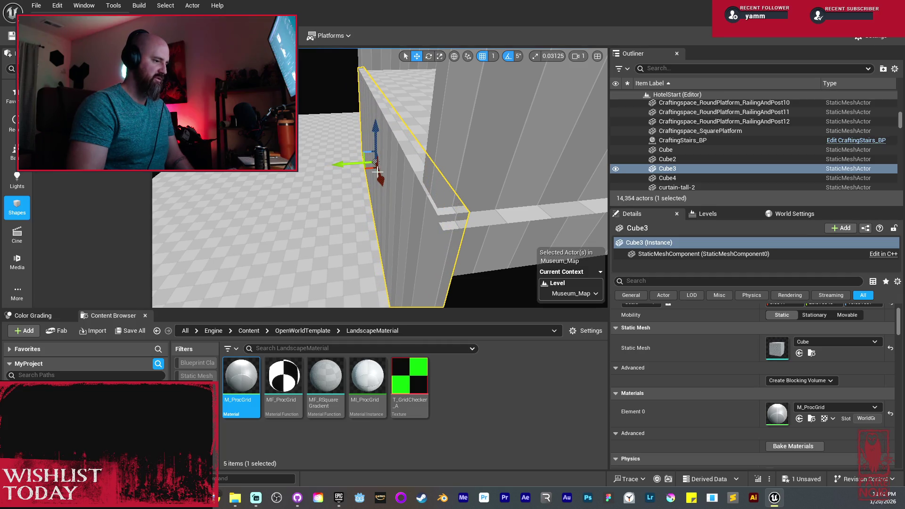
{"action": "left_click_drag", "start_coordinate": [384, 134], "coordinate": [381, 136]}
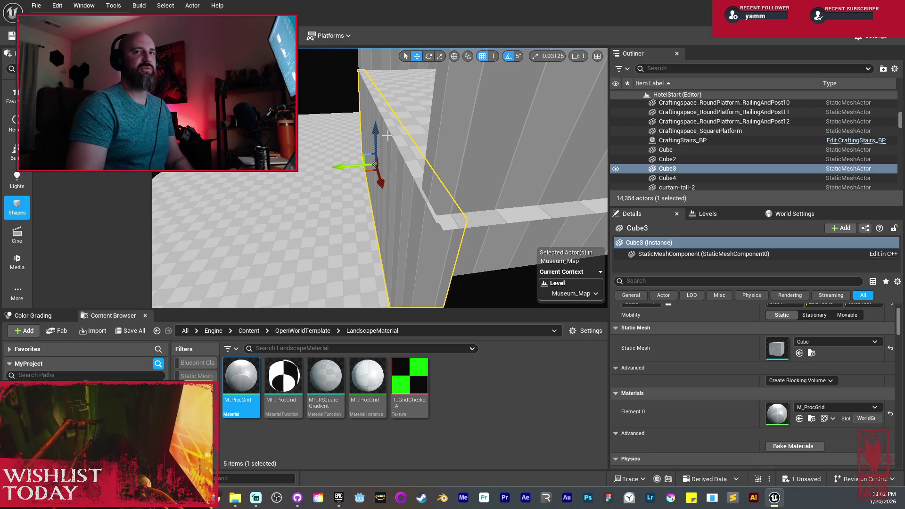
Step: Frame the wall and look down closely at the new wall cube Cube5
{"action": "key", "text": "f"}
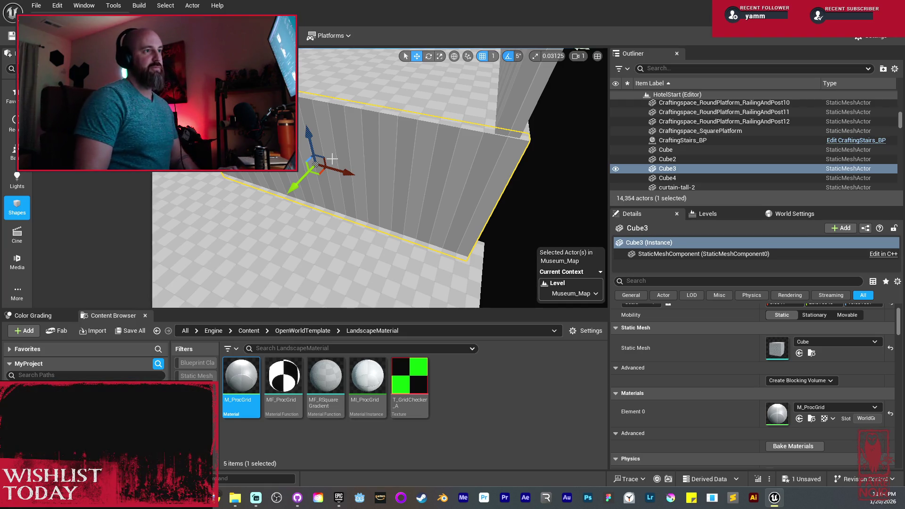
{"action": "scroll", "coordinate": [372, 156], "scroll_direction": "down", "scroll_amount": 2}
{"action": "mouse_move", "coordinate": [372, 158]}
{"action": "left_mouse_down"}
{"action": "mouse_move", "coordinate": [365, 173]}
{"action": "mouse_move", "coordinate": [377, 151]}
{"action": "mouse_move", "coordinate": [434, 170]}
{"action": "mouse_move", "coordinate": [399, 159]}
{"action": "mouse_move", "coordinate": [333, 170]}
{"action": "mouse_move", "coordinate": [368, 196]}
{"action": "mouse_move", "coordinate": [340, 217]}
{"action": "left_mouse_up"}
Step: Shift the Cube5 wall along the X axis
{"action": "key", "text": "e"}
{"action": "left_click_drag", "start_coordinate": [366, 161], "coordinate": [370, 163]}
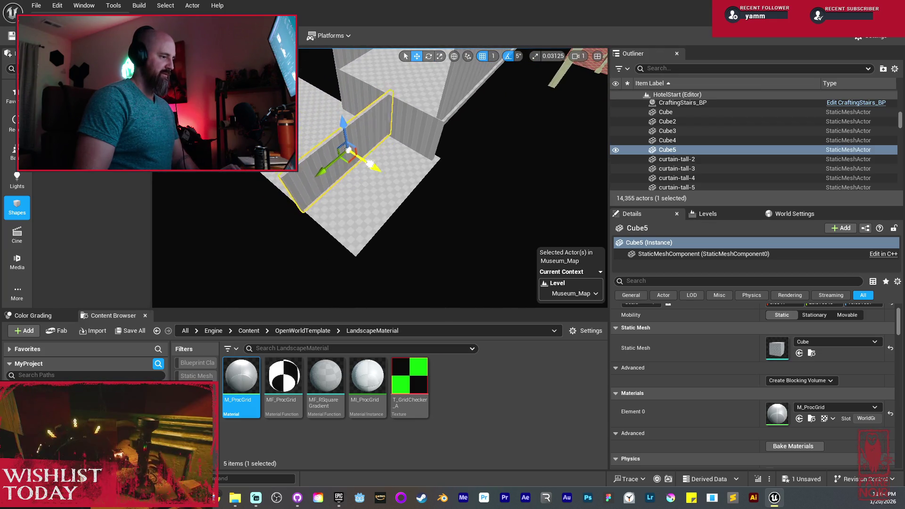
{"action": "mouse_move", "coordinate": [411, 196]}
{"action": "left_mouse_down"}
{"action": "mouse_move", "coordinate": [415, 207]}
{"action": "mouse_move", "coordinate": [413, 191]}
{"action": "left_mouse_up"}
Step: Duplicate the wall as Cube6, rotate it 90° across the existing wall, and inspect it up close
{"action": "mouse_move", "coordinate": [388, 254]}
{"action": "left_mouse_down"}
{"action": "mouse_move", "coordinate": [485, 151]}
{"action": "mouse_move", "coordinate": [310, 163]}
{"action": "left_mouse_up"}
{"action": "left_click_drag", "start_coordinate": [362, 218], "coordinate": [314, 224]}
{"action": "mouse_move", "coordinate": [378, 189]}
{"action": "left_mouse_down"}
{"action": "mouse_move", "coordinate": [340, 198]}
{"action": "mouse_move", "coordinate": [396, 203]}
{"action": "mouse_move", "coordinate": [385, 187]}
{"action": "left_mouse_up"}
{"action": "mouse_move", "coordinate": [387, 134]}
{"action": "left_mouse_down"}
{"action": "mouse_move", "coordinate": [361, 170]}
{"action": "mouse_move", "coordinate": [410, 124]}
{"action": "mouse_move", "coordinate": [404, 114]}
{"action": "mouse_move", "coordinate": [399, 140]}
{"action": "mouse_move", "coordinate": [389, 143]}
{"action": "mouse_move", "coordinate": [481, 177]}
{"action": "mouse_move", "coordinate": [457, 207]}
{"action": "left_mouse_up"}
{"action": "mouse_move", "coordinate": [559, 201]}
{"action": "left_mouse_down"}
{"action": "mouse_move", "coordinate": [476, 179]}
{"action": "mouse_move", "coordinate": [477, 189]}
{"action": "mouse_move", "coordinate": [453, 196]}
{"action": "mouse_move", "coordinate": [315, 192]}
{"action": "mouse_move", "coordinate": [299, 171]}
{"action": "left_mouse_up"}
Step: Reselect Cube5, fly into the checkered-floor room, and select the Cube6 wall
{"action": "key", "text": "r"}
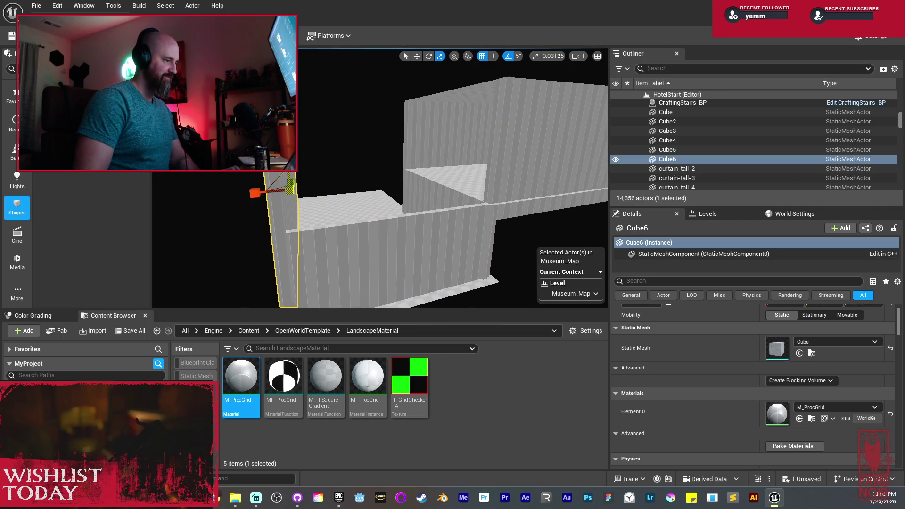
{"action": "mouse_move", "coordinate": [298, 171]}
{"action": "left_mouse_down"}
{"action": "mouse_move", "coordinate": [324, 176]}
{"action": "mouse_move", "coordinate": [371, 245]}
{"action": "mouse_move", "coordinate": [370, 175]}
{"action": "left_mouse_up"}
{"action": "key", "text": "w"}
{"action": "left_click", "coordinate": [367, 220]}
{"action": "key", "text": "w"}
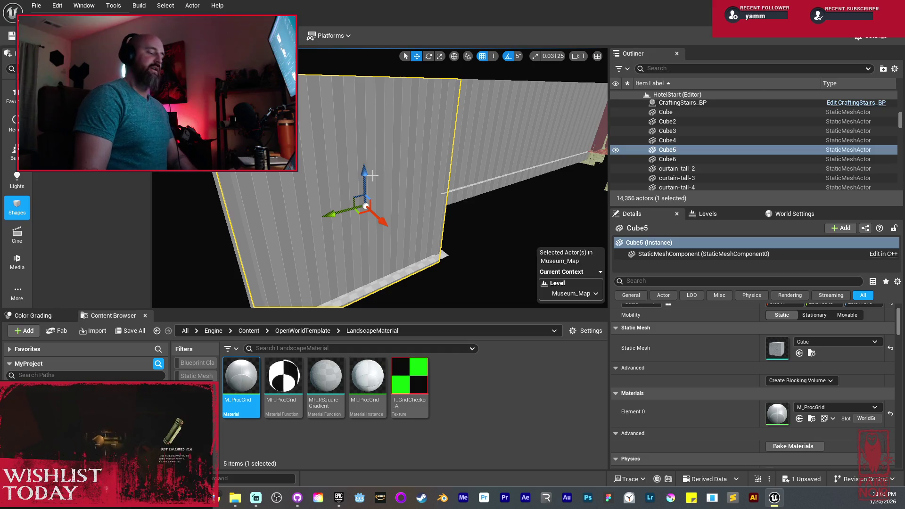
{"action": "mouse_move", "coordinate": [374, 176]}
{"action": "left_mouse_down"}
{"action": "mouse_move", "coordinate": [349, 162]}
{"action": "mouse_move", "coordinate": [372, 167]}
{"action": "mouse_move", "coordinate": [325, 171]}
{"action": "mouse_move", "coordinate": [371, 174]}
{"action": "mouse_move", "coordinate": [313, 160]}
{"action": "mouse_move", "coordinate": [319, 172]}
{"action": "mouse_move", "coordinate": [344, 157]}
{"action": "left_mouse_up"}
{"action": "left_click", "coordinate": [371, 174]}
Step: Shorten Cube7 with the scale gizmo, check the room corner, and reselect Cube6
{"action": "key", "text": "r"}
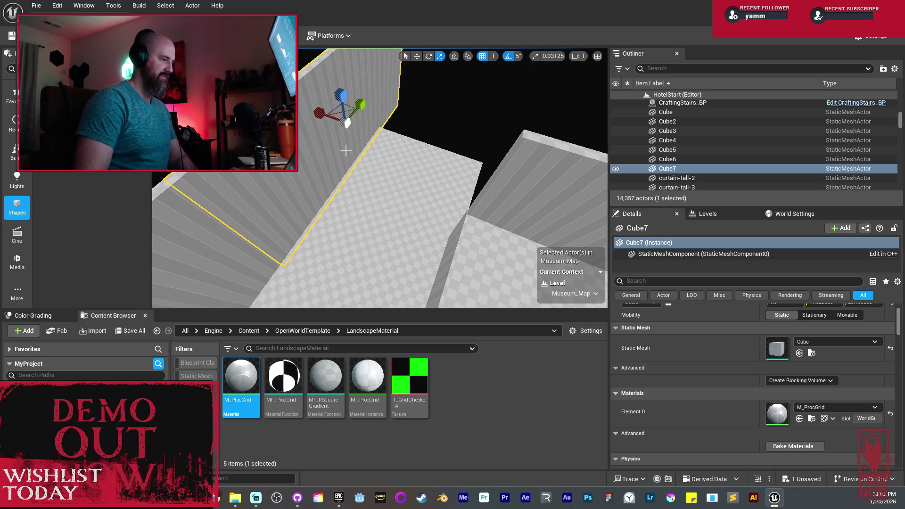
{"action": "mouse_move", "coordinate": [363, 105]}
{"action": "left_mouse_down"}
{"action": "mouse_move", "coordinate": [351, 108]}
{"action": "mouse_move", "coordinate": [452, 149]}
{"action": "left_mouse_up"}
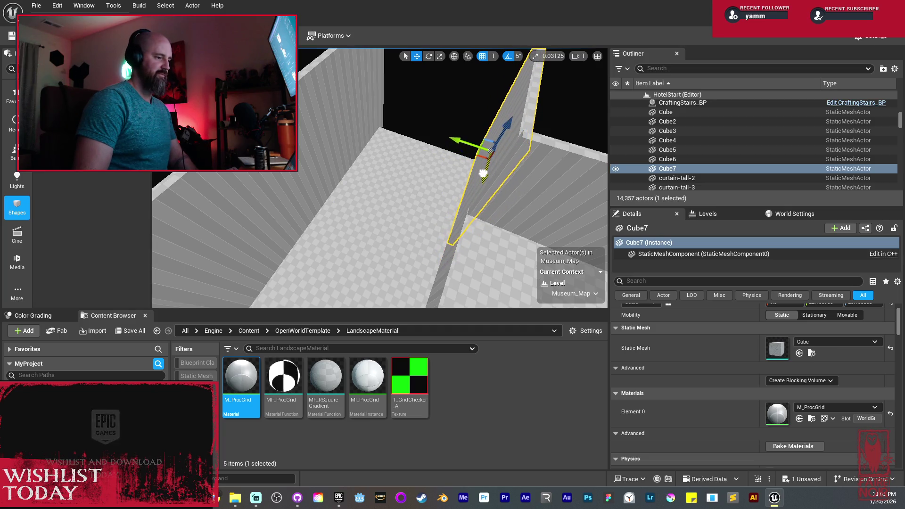
{"action": "right_click", "coordinate": [481, 190]}
{"action": "right_click", "coordinate": [379, 179]}
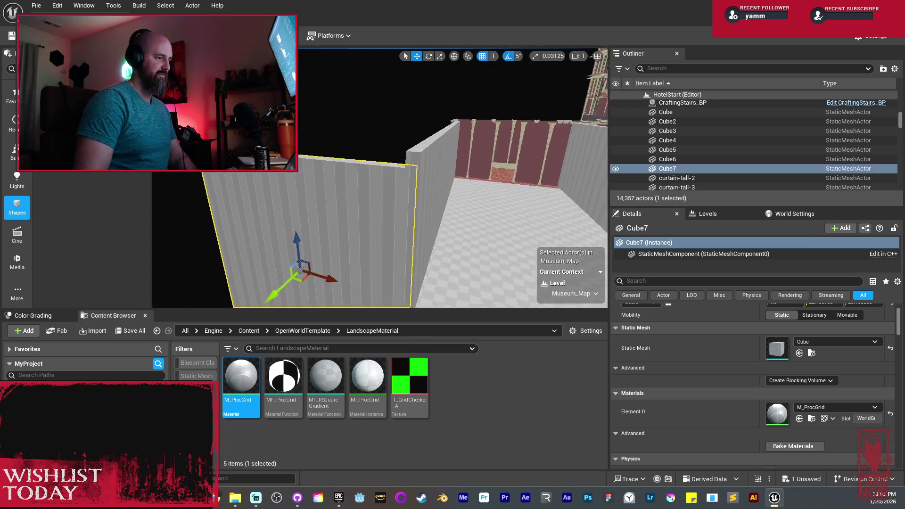
{"action": "right_click", "coordinate": [377, 227]}
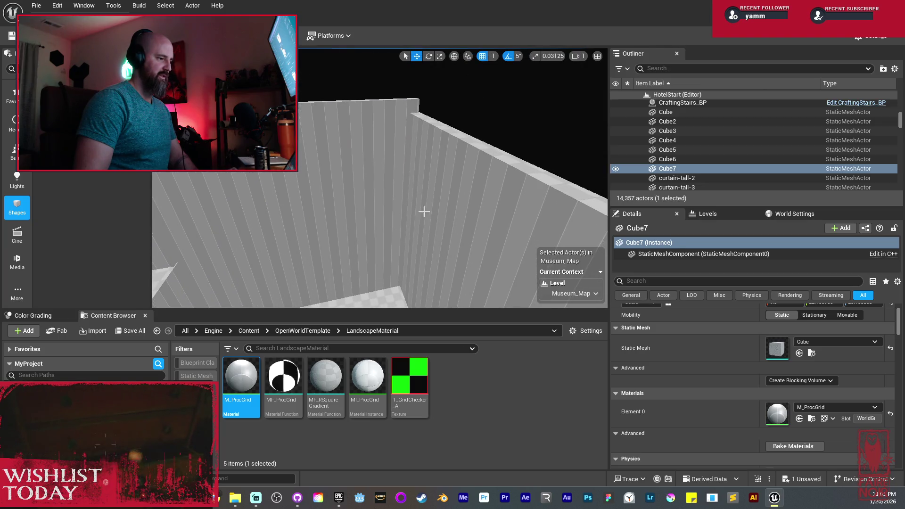
{"action": "left_click", "coordinate": [425, 211]}
{"action": "right_click", "coordinate": [380, 222]}
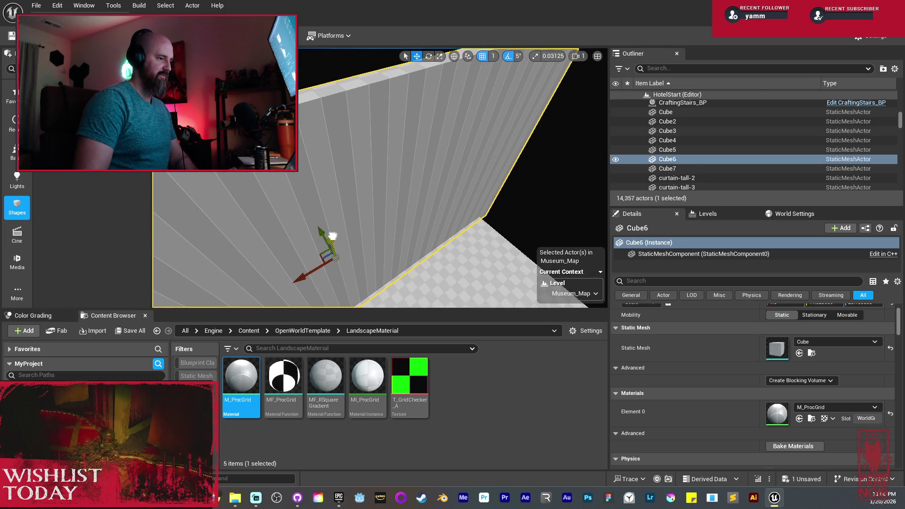
{"action": "right_click", "coordinate": [380, 222]}
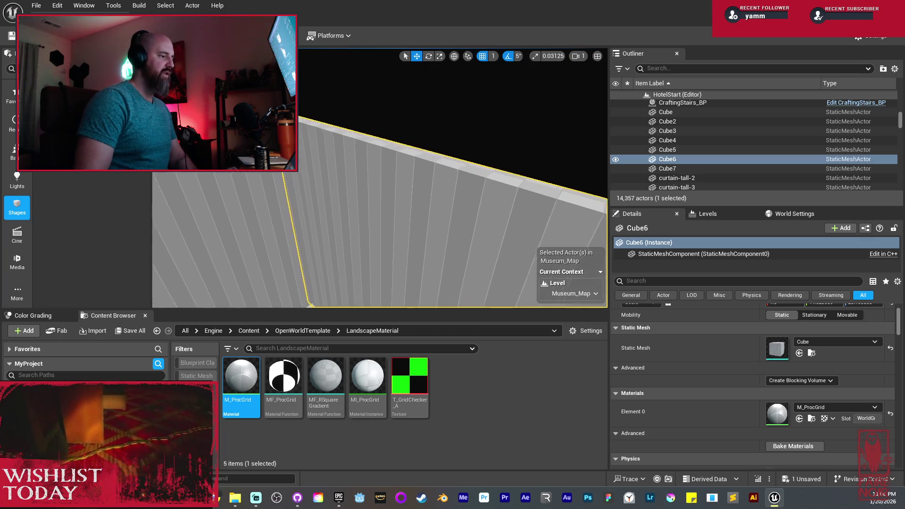
{"action": "right_click", "coordinate": [384, 184]}
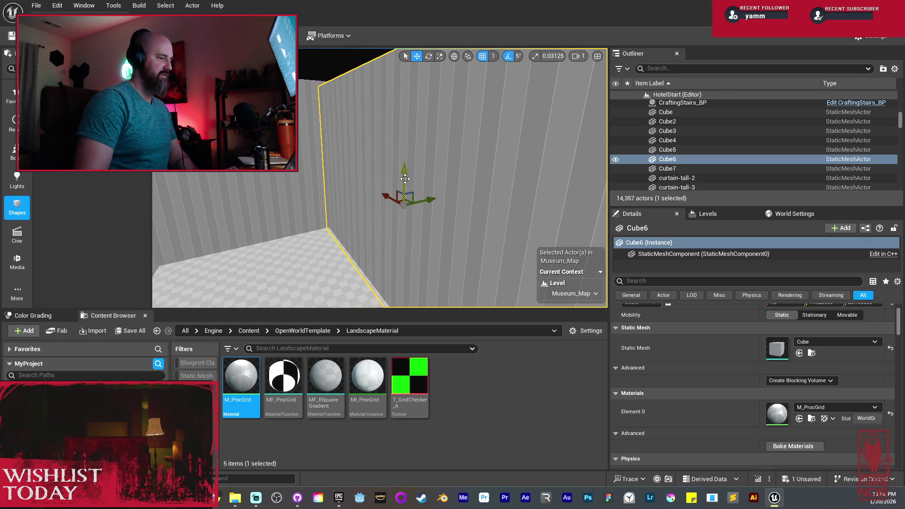
{"action": "right_click", "coordinate": [402, 169]}
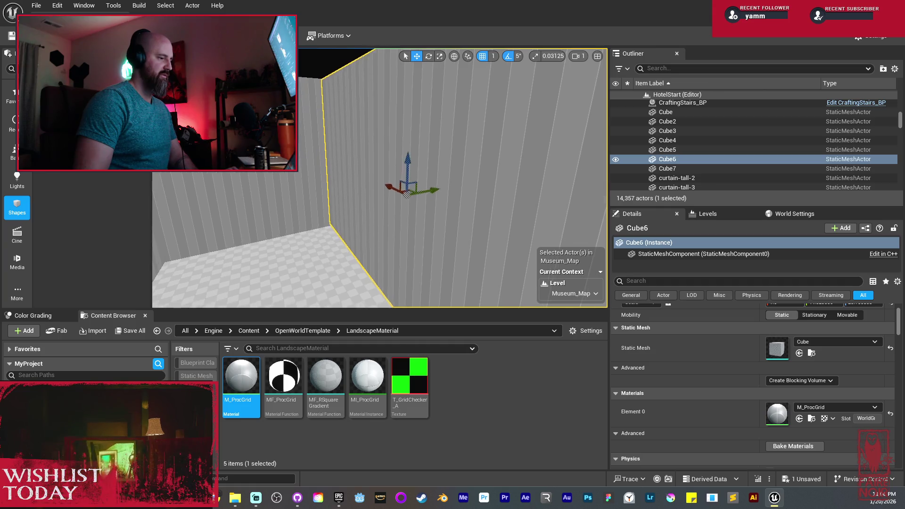
{"action": "right_click", "coordinate": [399, 170]}
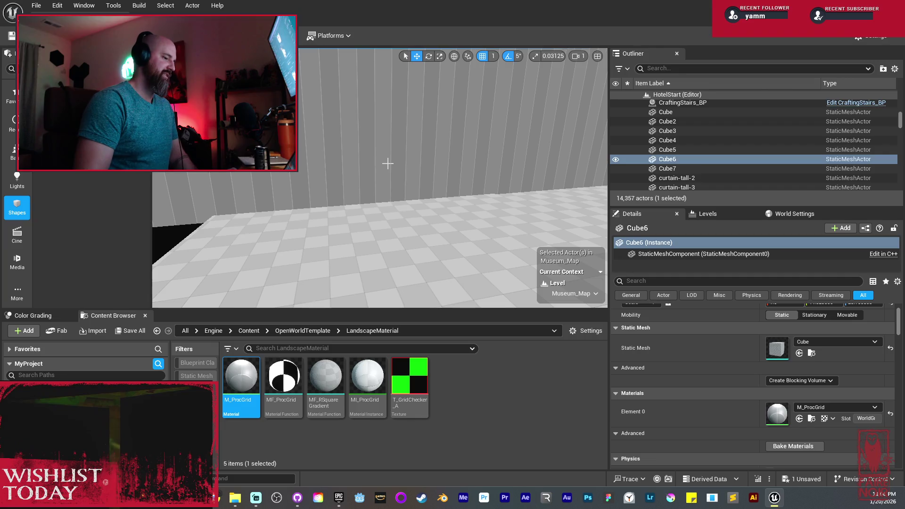
{"action": "mouse_move", "coordinate": [387, 164]}
{"action": "left_mouse_down"}
{"action": "mouse_move", "coordinate": [380, 157]}
{"action": "mouse_move", "coordinate": [378, 197]}
{"action": "mouse_move", "coordinate": [441, 211]}
{"action": "mouse_move", "coordinate": [407, 217]}
{"action": "left_mouse_up"}
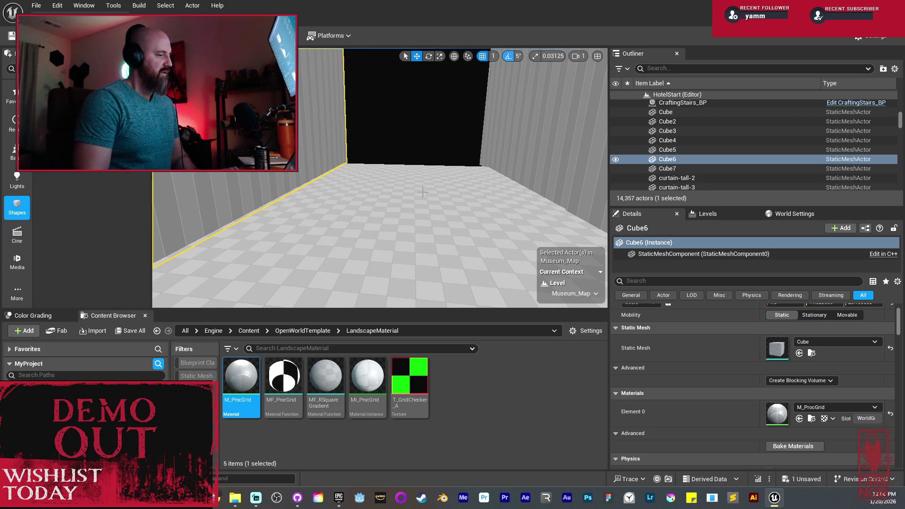
Step: Fly down the corridor to the red-curtained wall and drop a new cube, Cube8, onto the floor
{"action": "key", "text": "f"}
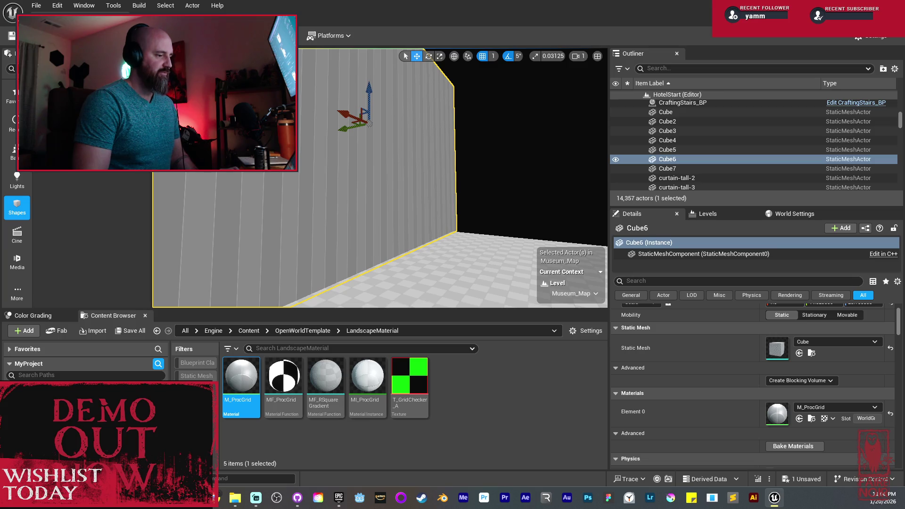
{"action": "scroll", "coordinate": [379, 178], "scroll_direction": "up", "scroll_amount": 5}
{"action": "left_click_drag", "start_coordinate": [380, 178], "coordinate": [438, 212]}
{"action": "left_click_drag", "start_coordinate": [384, 222], "coordinate": [384, 215]}
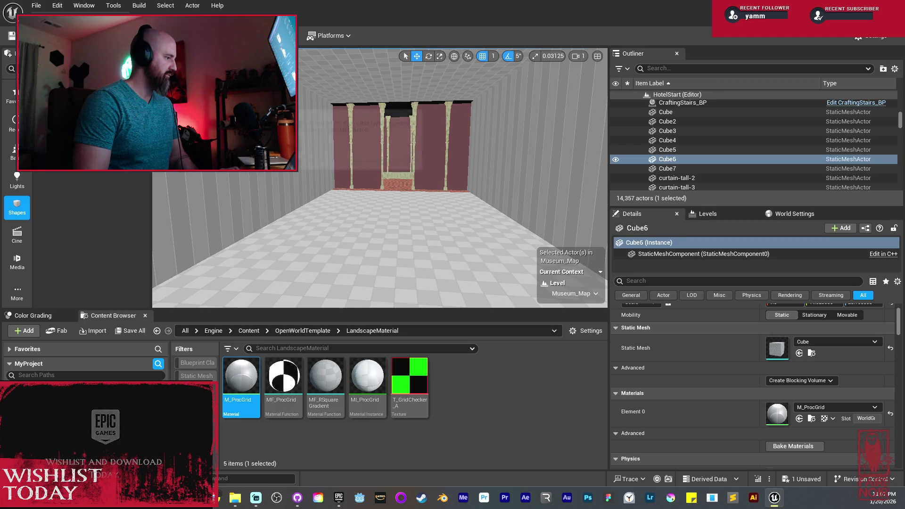
{"action": "left_click_drag", "start_coordinate": [252, 189], "coordinate": [264, 181]}
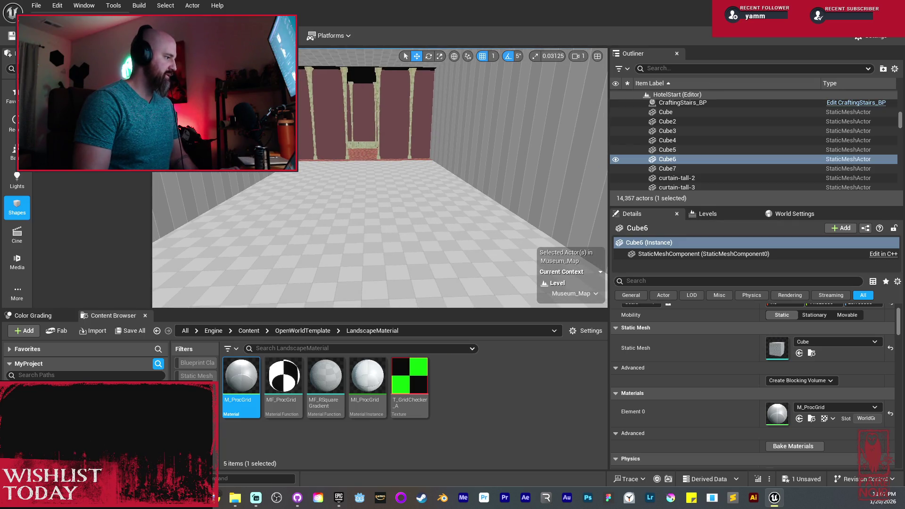
{"action": "left_click_drag", "start_coordinate": [344, 205], "coordinate": [346, 204]}
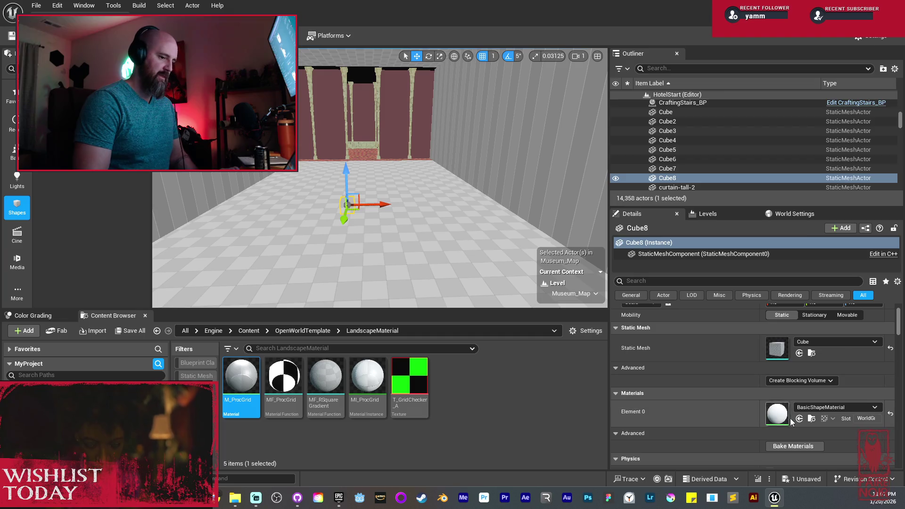
Step: Assign the M_ProcGrid material to Cube8's Element 0 slot
{"action": "mouse_move", "coordinate": [241, 377]}
{"action": "left_mouse_down"}
{"action": "mouse_move", "coordinate": [697, 426]}
{"action": "mouse_move", "coordinate": [774, 416]}
{"action": "left_mouse_up"}
{"action": "scroll", "coordinate": [358, 193], "scroll_direction": "up", "scroll_amount": 2}
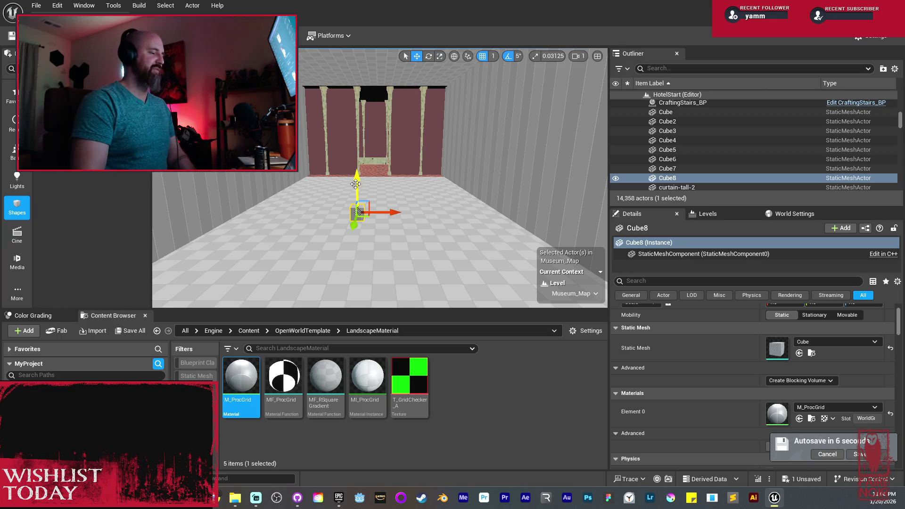
{"action": "left_click_drag", "start_coordinate": [388, 183], "coordinate": [404, 150]}
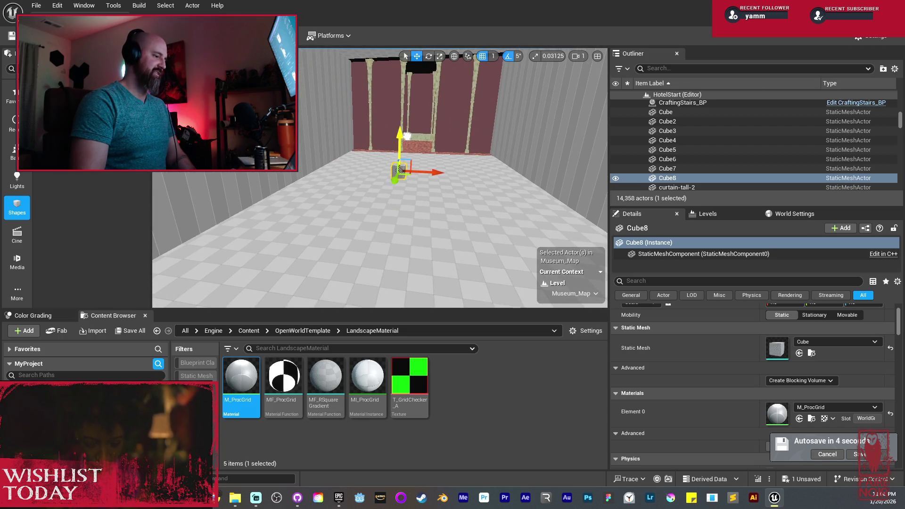
{"action": "scroll", "coordinate": [443, 198], "scroll_direction": "up", "scroll_amount": 5}
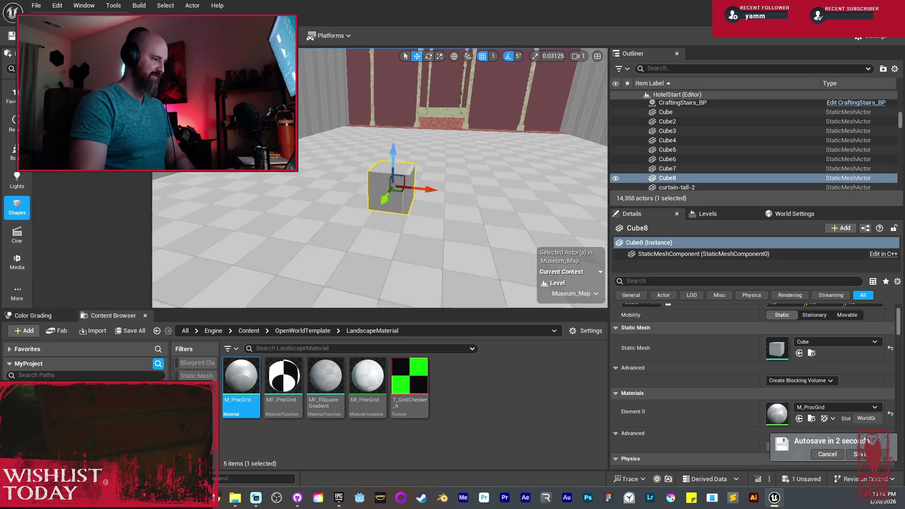
Step: Scale Cube8 up and taller, then raise it to Z 3131
{"action": "key", "text": "r"}
{"action": "mouse_move", "coordinate": [430, 202]}
{"action": "left_mouse_down"}
{"action": "mouse_move", "coordinate": [472, 172]}
{"action": "mouse_move", "coordinate": [436, 154]}
{"action": "mouse_move", "coordinate": [507, 143]}
{"action": "left_mouse_up"}
{"action": "key", "text": "w"}
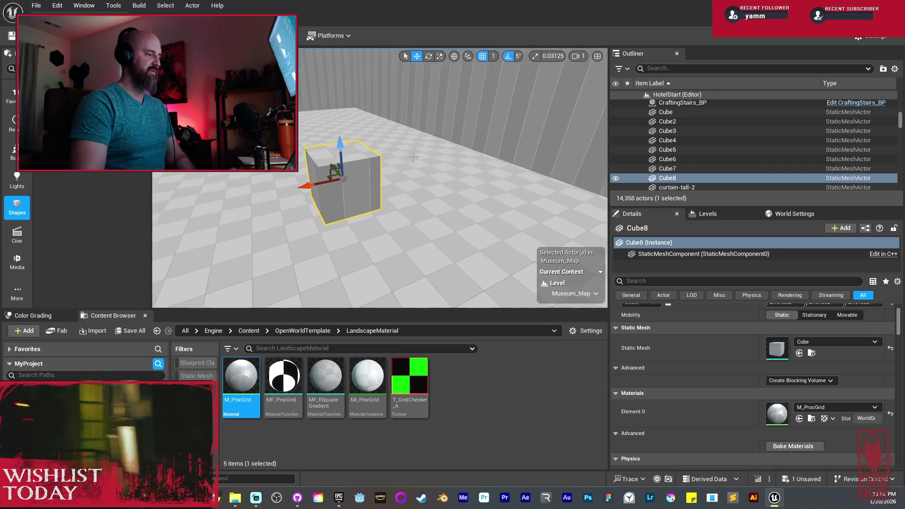
{"action": "key", "text": "r"}
{"action": "left_click_drag", "start_coordinate": [335, 147], "coordinate": [332, 136]}
{"action": "right_click", "coordinate": [304, 150]}
{"action": "left_click", "coordinate": [324, 141]}
{"action": "key", "text": "Escape"}
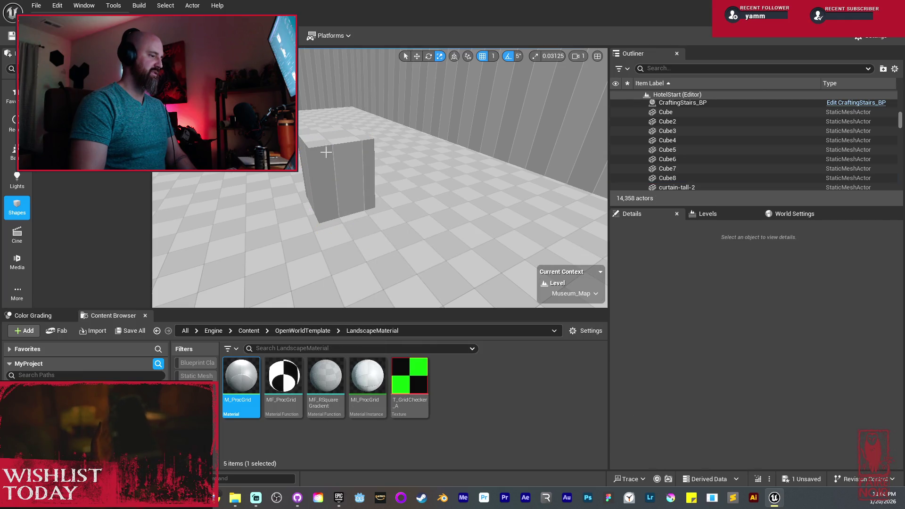
{"action": "left_click", "coordinate": [335, 158]}
{"action": "key", "text": "w"}
{"action": "left_click_drag", "start_coordinate": [334, 149], "coordinate": [333, 135]}
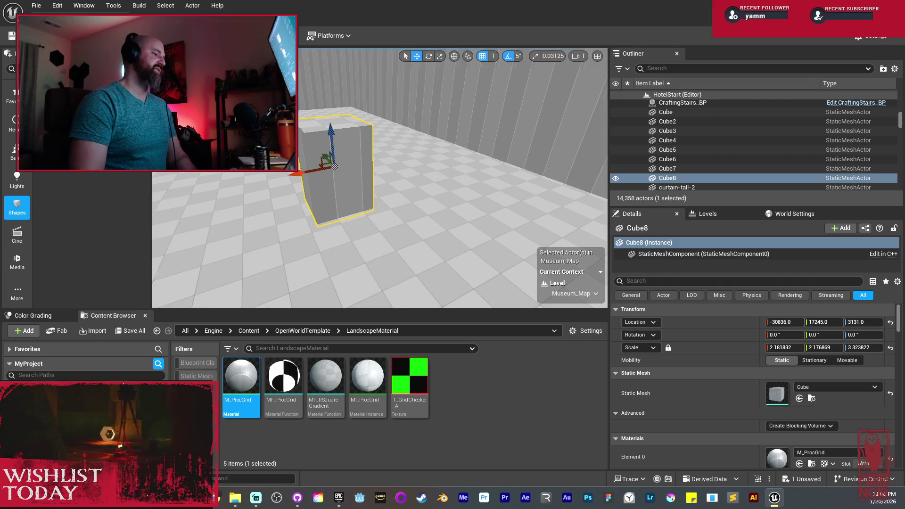
Step: Stretch Cube8 longer along Y into a wall shape
{"action": "key", "text": "f"}
{"action": "key", "text": "r"}
{"action": "left_click_drag", "start_coordinate": [342, 175], "coordinate": [325, 179]}
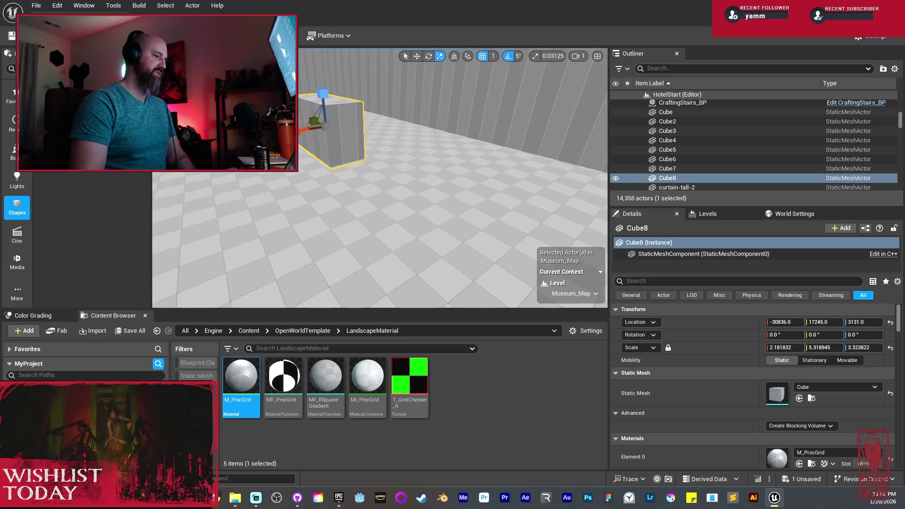
{"action": "left_click_drag", "start_coordinate": [391, 194], "coordinate": [391, 194]}
Step: Duplicate Cube9 as Cube10 to its left
{"action": "key", "text": "w"}
{"action": "mouse_move", "coordinate": [308, 179]}
{"action": "left_mouse_down"}
{"action": "mouse_move", "coordinate": [330, 176]}
{"action": "mouse_move", "coordinate": [329, 203]}
{"action": "mouse_move", "coordinate": [369, 196]}
{"action": "mouse_move", "coordinate": [397, 205]}
{"action": "left_mouse_up"}
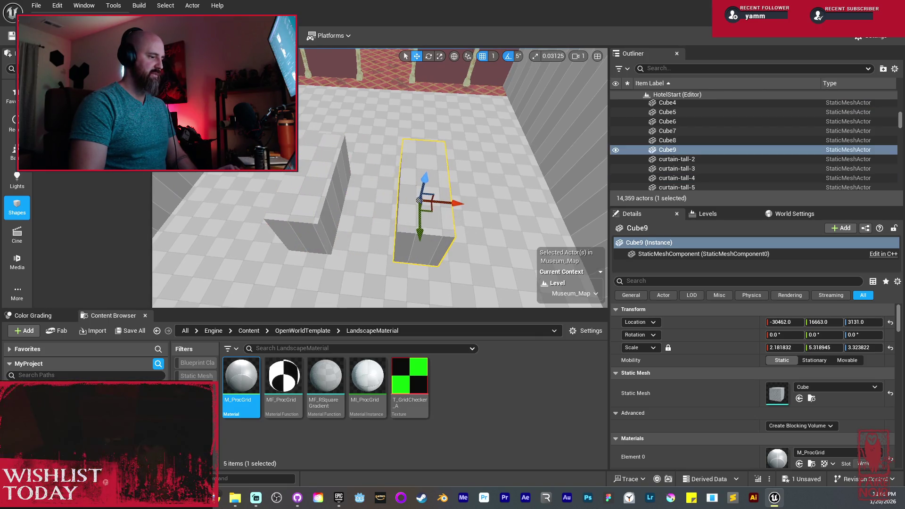
{"action": "left_click_drag", "start_coordinate": [458, 222], "coordinate": [439, 221]}
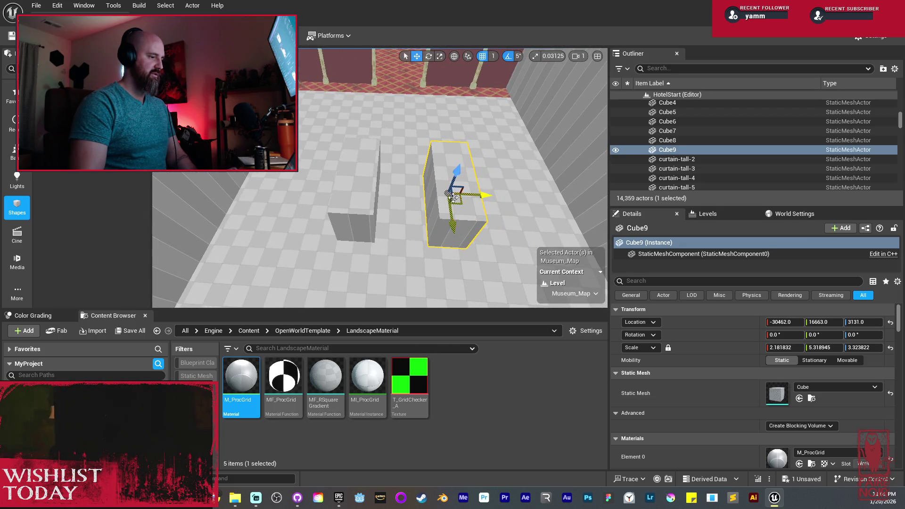
{"action": "left_click_drag", "start_coordinate": [471, 194], "coordinate": [337, 181], "text": "alt"}
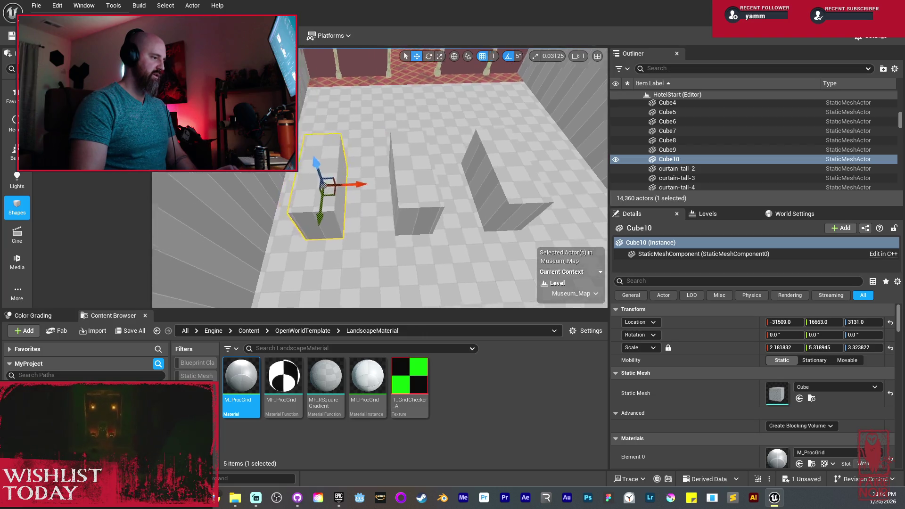
{"action": "key", "text": "w"}
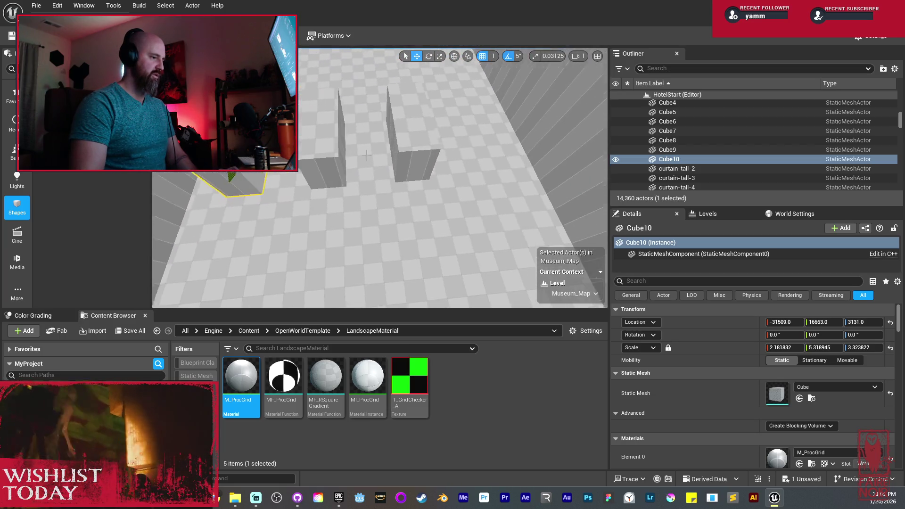
Step: Duplicate Cube9 as Cube11 and shift it along X
{"action": "left_click", "coordinate": [406, 138]}
{"action": "left_click_drag", "start_coordinate": [388, 133], "coordinate": [455, 141], "text": "alt"}
{"action": "key", "text": "s"}
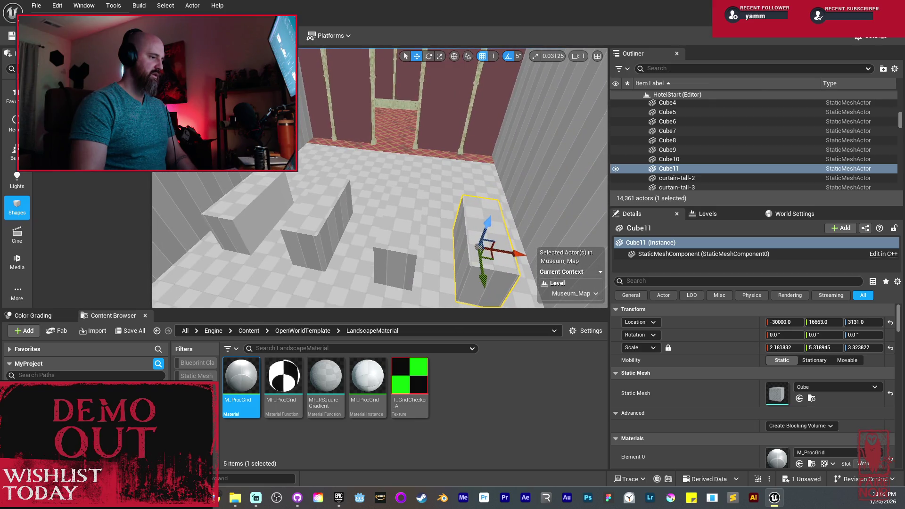
{"action": "key", "text": "w"}
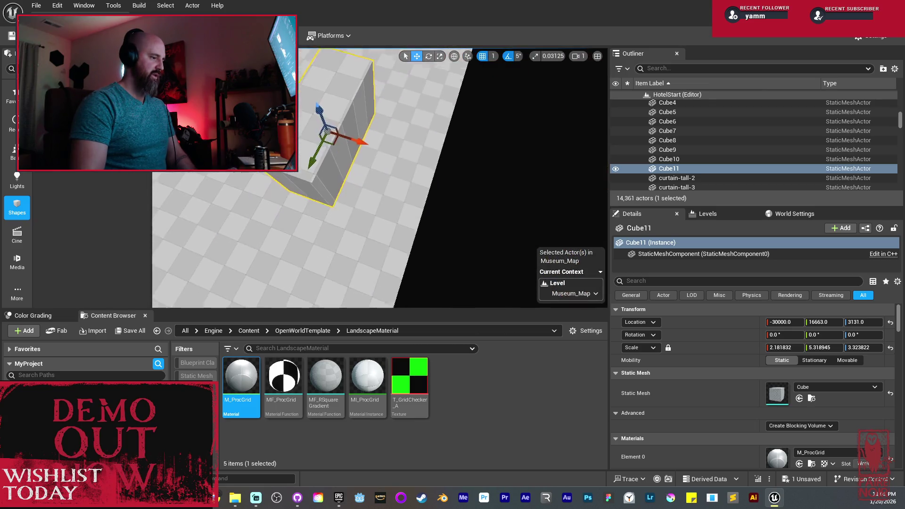
{"action": "key", "text": "s"}
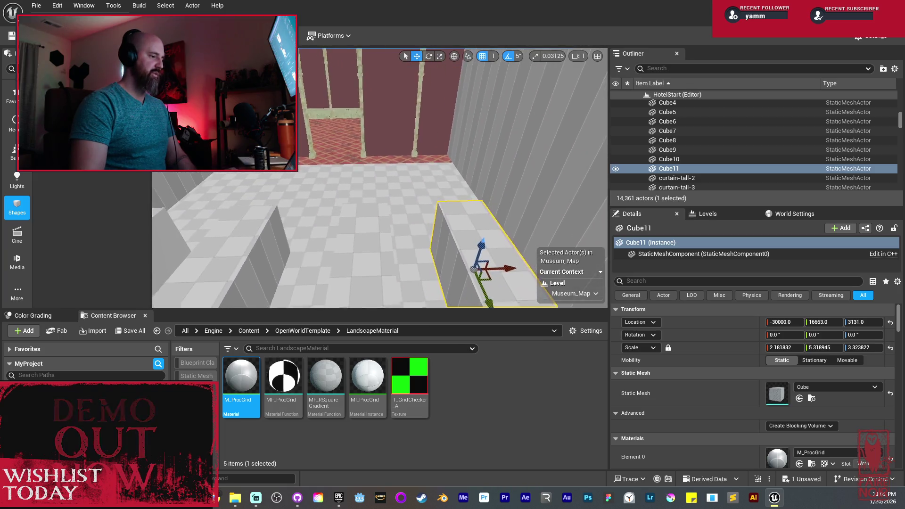
{"action": "key", "text": "s"}
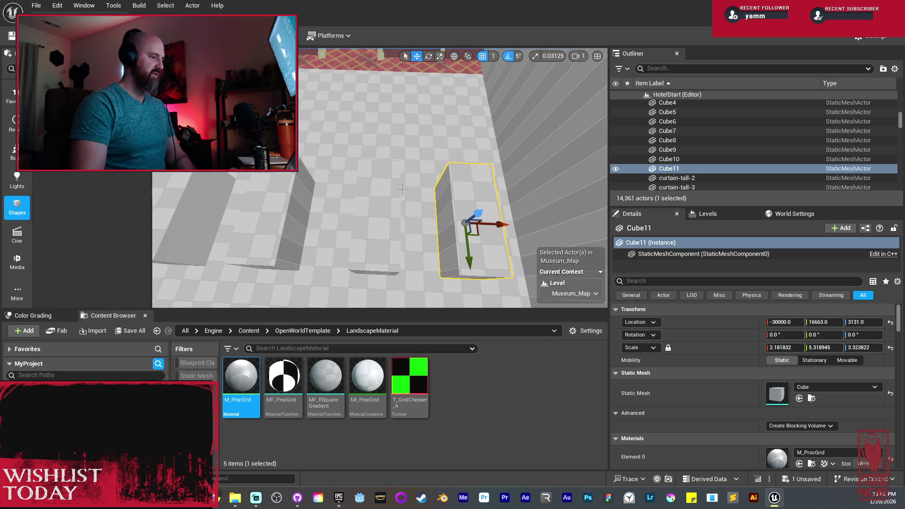
Step: Duplicate Cube9 as Cube12 and slide it along Y
{"action": "left_click", "coordinate": [370, 196]}
{"action": "key", "text": "f"}
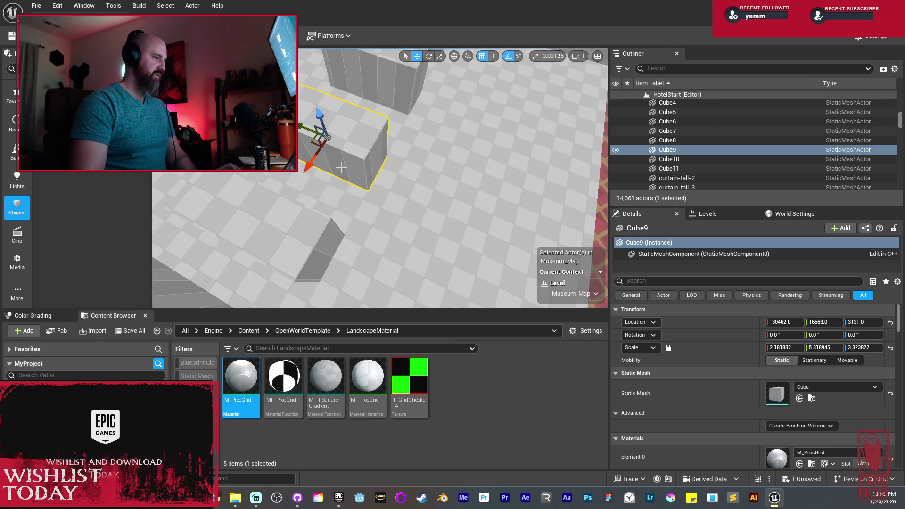
{"action": "left_click_drag", "start_coordinate": [304, 128], "coordinate": [360, 150]}
{"action": "left_click_drag", "start_coordinate": [415, 177], "coordinate": [391, 178]}
{"action": "key", "text": "f"}
{"action": "key", "text": "r"}
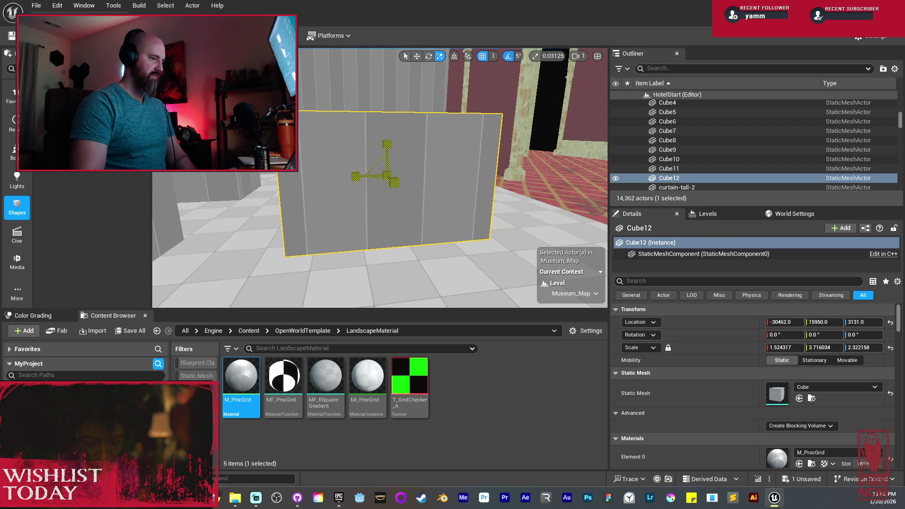
{"action": "scroll", "coordinate": [387, 177], "scroll_direction": "down", "scroll_amount": 10}
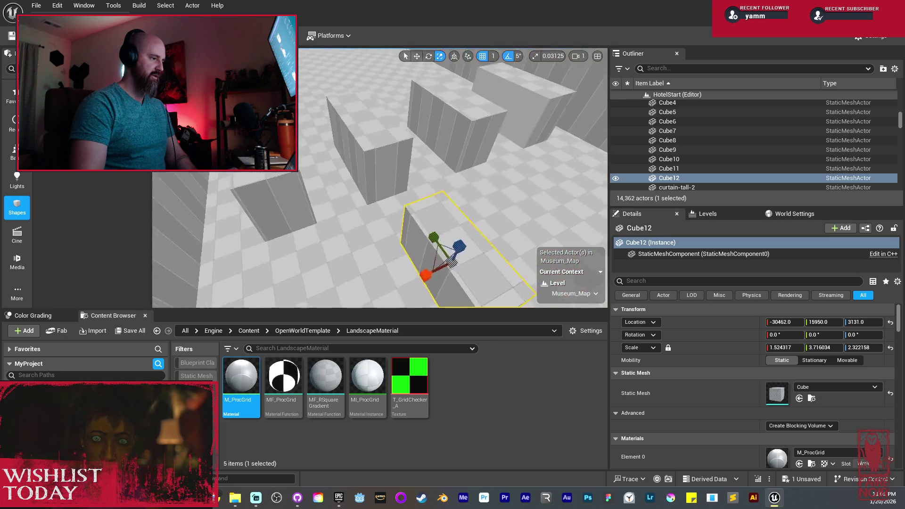
{"action": "mouse_move", "coordinate": [388, 177]}
{"action": "left_mouse_down"}
{"action": "mouse_move", "coordinate": [359, 170]}
{"action": "mouse_move", "coordinate": [410, 171]}
{"action": "left_mouse_up"}
{"action": "key", "text": "f"}
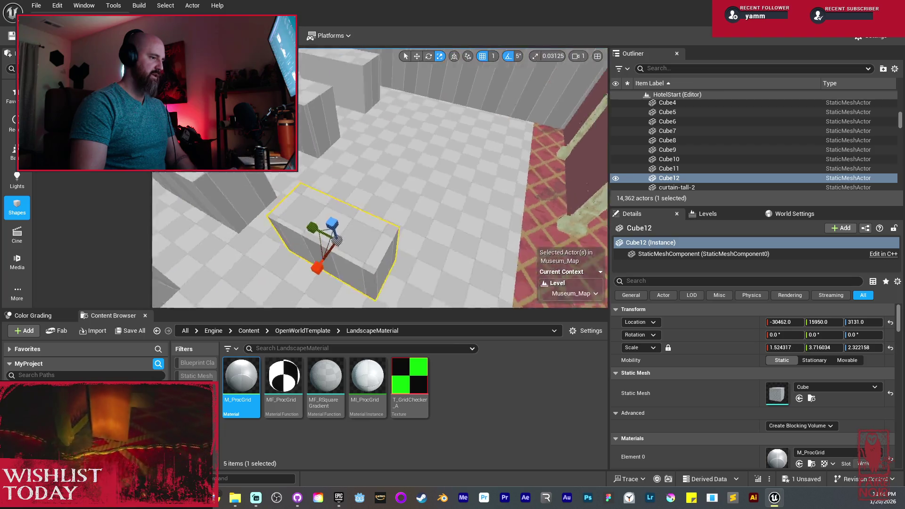
{"action": "left_click_drag", "start_coordinate": [372, 172], "coordinate": [331, 189]}
Step: Try moving Cube8–Cube11 together along Y, undo it, and slide Cube12 along Y instead
{"action": "left_click", "coordinate": [212, 217]}
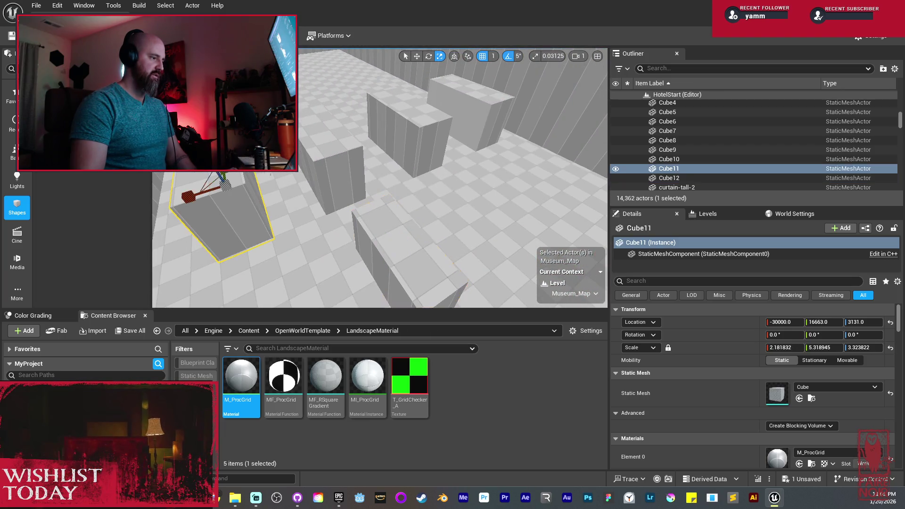
{"action": "left_click", "coordinate": [330, 155], "text": "ctrl"}
{"action": "left_click", "coordinate": [415, 137], "text": "ctrl"}
{"action": "left_click", "coordinate": [481, 112], "text": "ctrl"}
{"action": "key", "text": "w"}
{"action": "left_click_drag", "start_coordinate": [481, 113], "coordinate": [399, 84]}
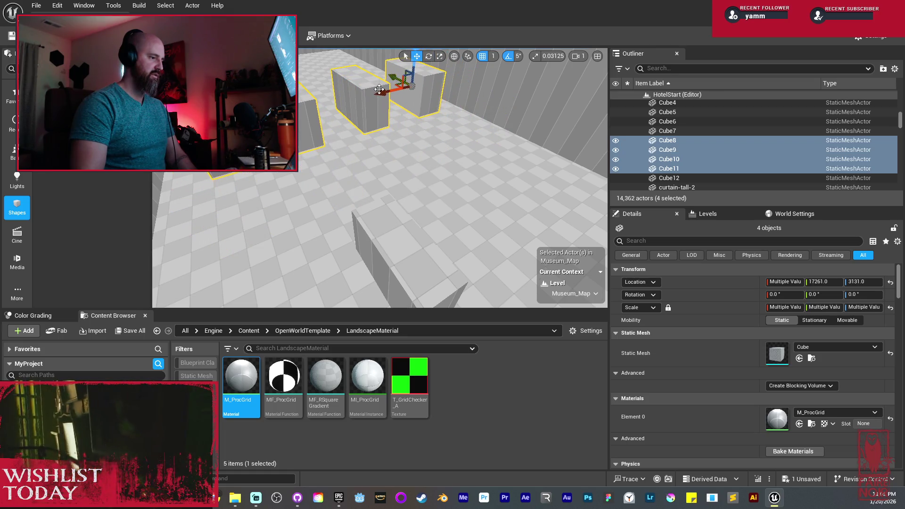
{"action": "key", "text": "ctrl+z"}
{"action": "mouse_move", "coordinate": [386, 239]}
{"action": "left_mouse_down"}
{"action": "mouse_move", "coordinate": [331, 166]}
{"action": "mouse_move", "coordinate": [353, 158]}
{"action": "mouse_move", "coordinate": [347, 140]}
{"action": "mouse_move", "coordinate": [380, 229]}
{"action": "mouse_move", "coordinate": [390, 206]}
{"action": "mouse_move", "coordinate": [382, 179]}
{"action": "mouse_move", "coordinate": [311, 213]}
{"action": "left_mouse_up"}
{"action": "key", "text": "f"}
{"action": "key", "text": "r"}
Step: Stretch Cube13 to X scale 10.12 and duplicate it as Cube14 further along X
{"action": "key", "text": "f"}
{"action": "mouse_move", "coordinate": [346, 172]}
{"action": "left_mouse_down"}
{"action": "mouse_move", "coordinate": [357, 172]}
{"action": "mouse_move", "coordinate": [335, 177]}
{"action": "left_mouse_up"}
{"action": "key", "text": "f"}
{"action": "scroll", "coordinate": [335, 177], "scroll_direction": "down", "scroll_amount": 5}
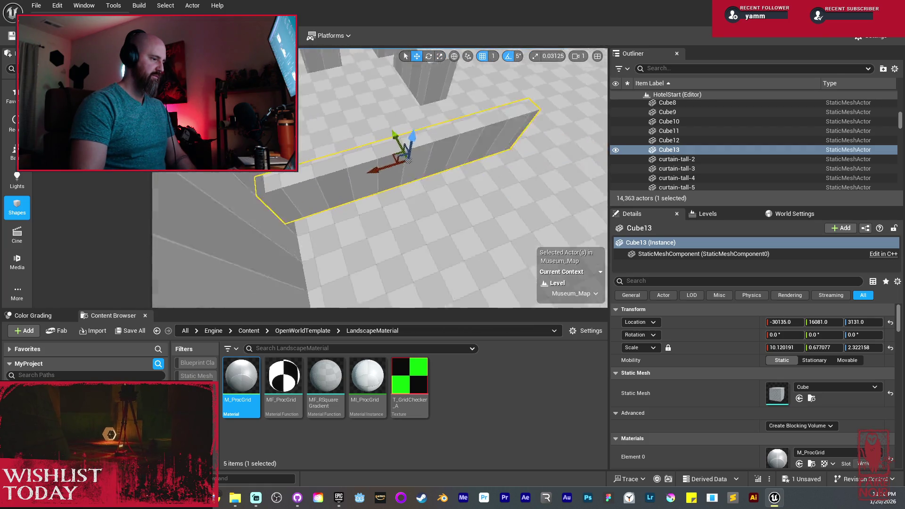
{"action": "mouse_move", "coordinate": [292, 188]}
{"action": "left_mouse_down"}
{"action": "mouse_move", "coordinate": [252, 187]}
{"action": "mouse_move", "coordinate": [352, 198]}
{"action": "mouse_move", "coordinate": [549, 193]}
{"action": "left_mouse_up"}
{"action": "mouse_move", "coordinate": [477, 197]}
{"action": "left_mouse_down"}
{"action": "mouse_move", "coordinate": [443, 192]}
{"action": "mouse_move", "coordinate": [472, 212]}
{"action": "mouse_move", "coordinate": [464, 155]}
{"action": "mouse_move", "coordinate": [453, 169]}
{"action": "left_mouse_up"}
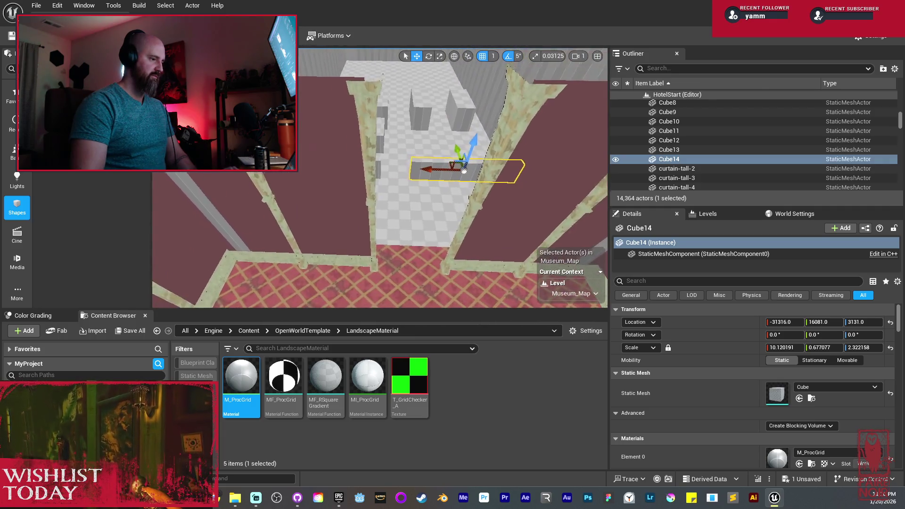
Step: Select Cube13 with Cube14, pan across the floor, and select Cube12
{"action": "left_click", "coordinate": [305, 167], "text": "ctrl"}
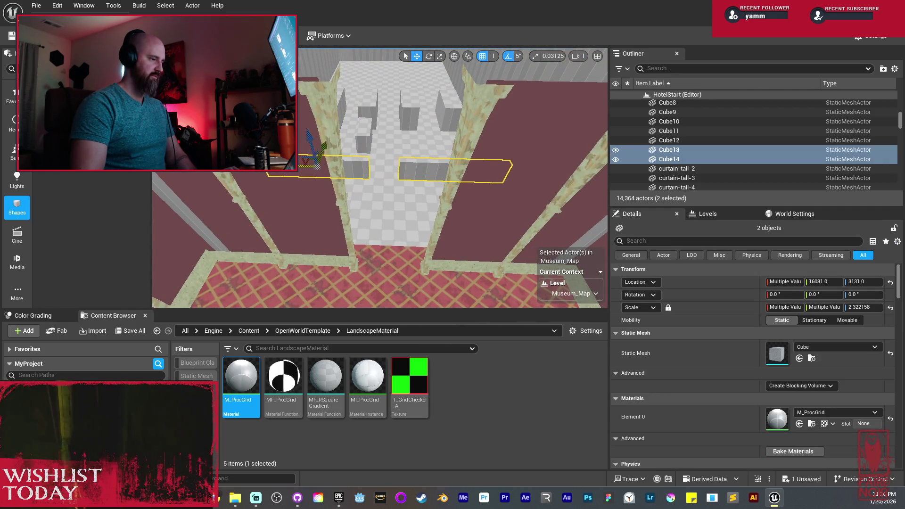
{"action": "left_click_drag", "start_coordinate": [325, 206], "coordinate": [326, 206]}
{"action": "scroll", "coordinate": [379, 189], "scroll_direction": "up", "scroll_amount": 5}
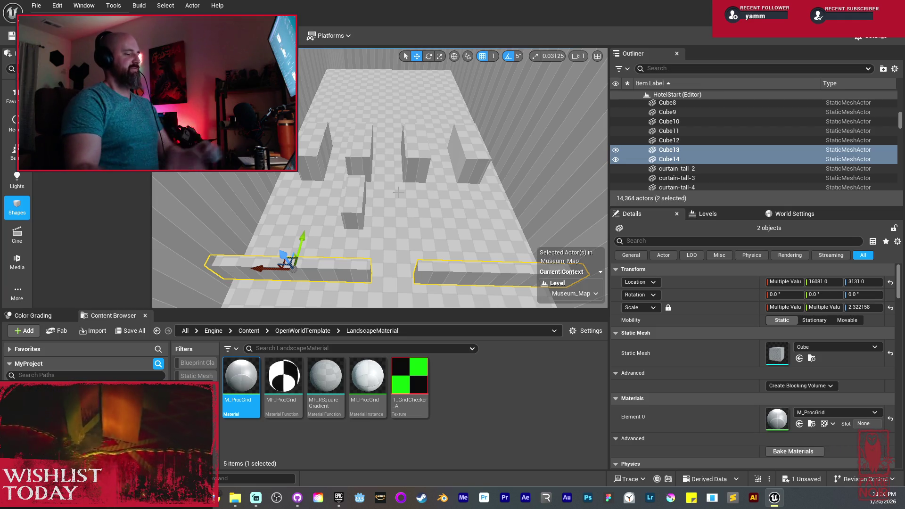
{"action": "mouse_move", "coordinate": [441, 191]}
{"action": "left_mouse_down"}
{"action": "mouse_move", "coordinate": [421, 219]}
{"action": "mouse_move", "coordinate": [421, 193]}
{"action": "left_mouse_up"}
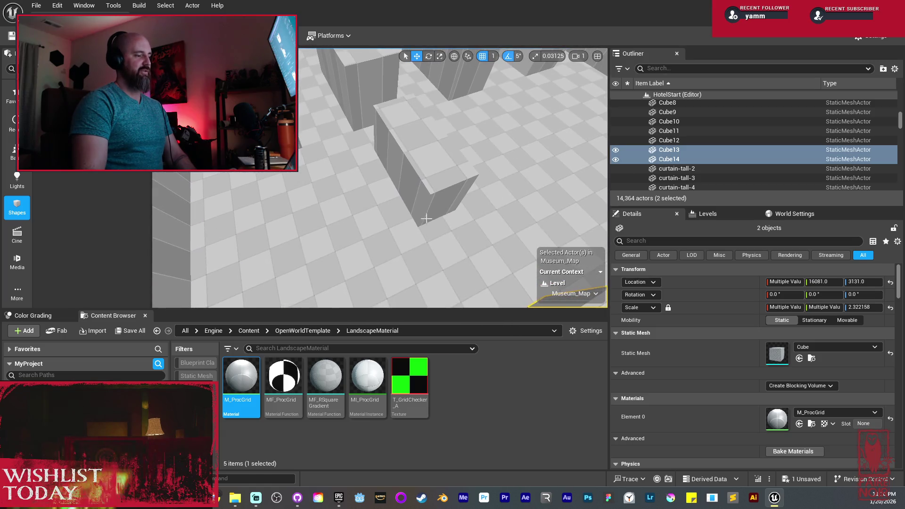
{"action": "left_click", "coordinate": [420, 193]}
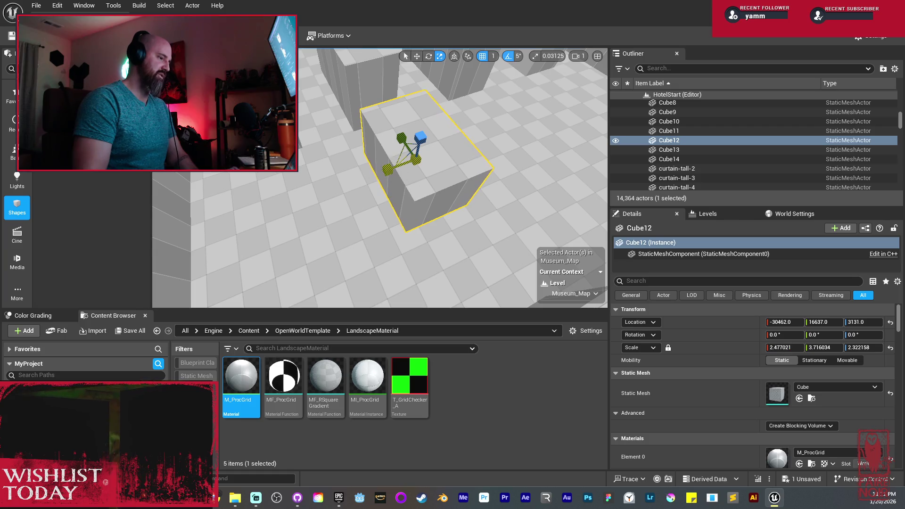
Step: Shrink Cube12 along Y and reposition it along Y
{"action": "left_click_drag", "start_coordinate": [401, 138], "coordinate": [408, 149]}
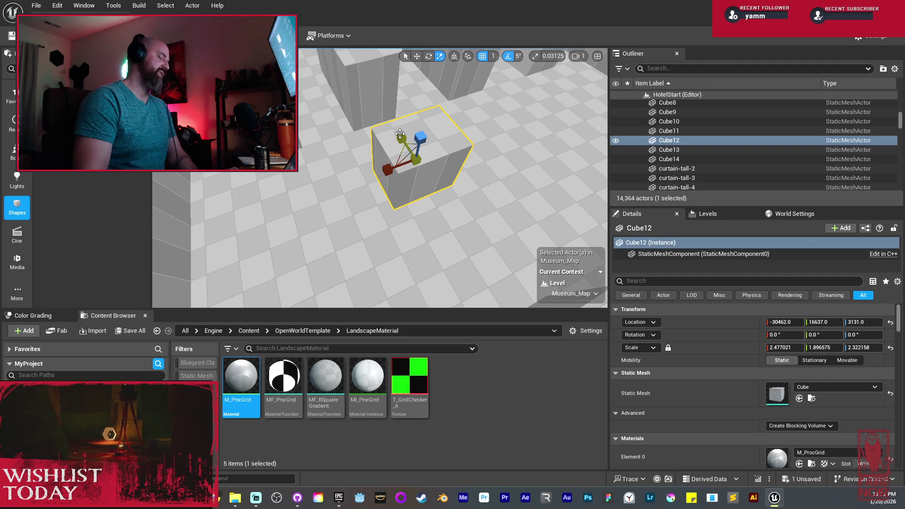
{"action": "key", "text": "w"}
{"action": "mouse_move", "coordinate": [358, 186]}
{"action": "left_mouse_down"}
{"action": "mouse_move", "coordinate": [347, 194]}
{"action": "mouse_move", "coordinate": [401, 200]}
{"action": "mouse_move", "coordinate": [355, 190]}
{"action": "left_mouse_up"}
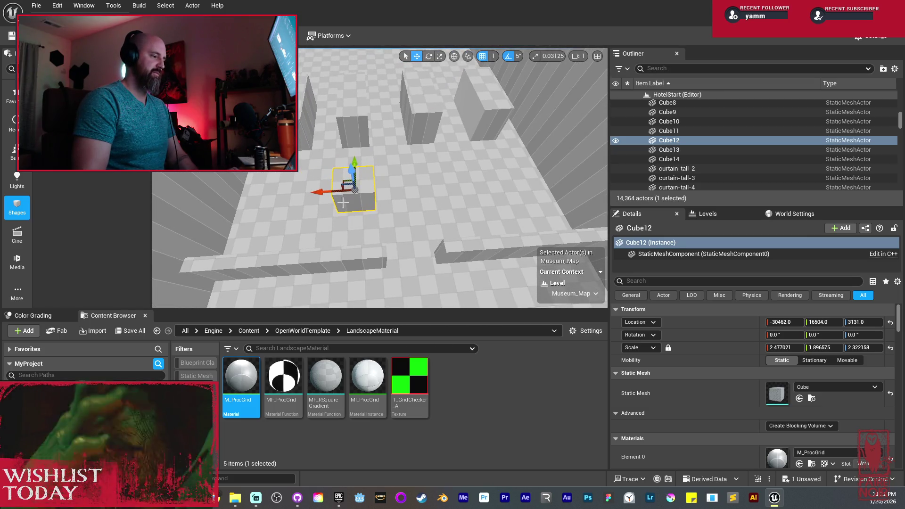
{"action": "mouse_move", "coordinate": [299, 203]}
{"action": "left_mouse_down"}
{"action": "mouse_move", "coordinate": [344, 165]}
{"action": "mouse_move", "coordinate": [356, 168]}
{"action": "left_mouse_up"}
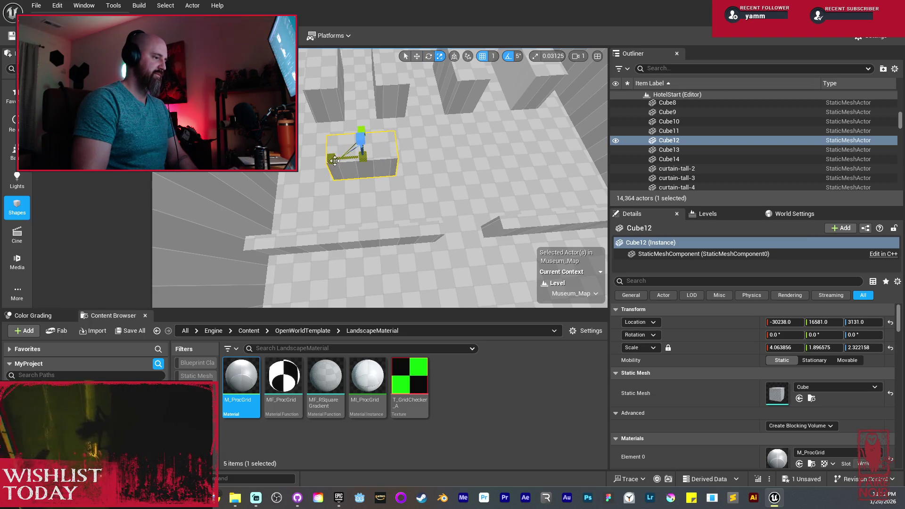
Step: Duplicate Cube12 along X twice as Cube15 and Cube16, adjusting Cube12's X position
{"action": "mouse_move", "coordinate": [339, 160]}
{"action": "left_mouse_down"}
{"action": "mouse_move", "coordinate": [417, 158]}
{"action": "mouse_move", "coordinate": [465, 171]}
{"action": "mouse_move", "coordinate": [433, 173]}
{"action": "left_mouse_up"}
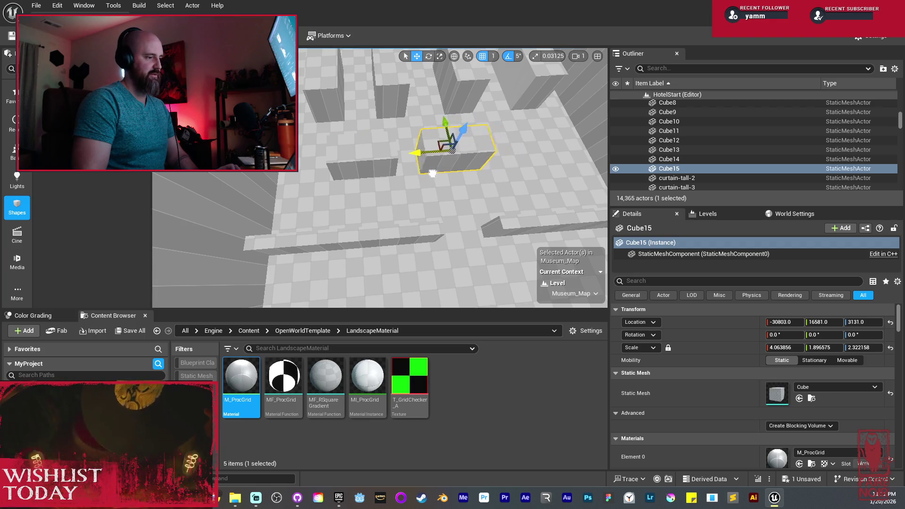
{"action": "left_click", "coordinate": [367, 168]}
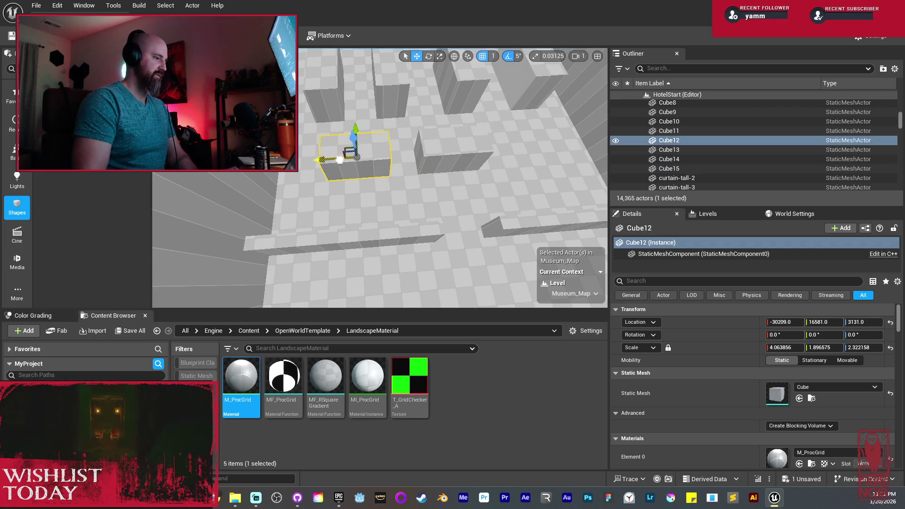
{"action": "left_click_drag", "start_coordinate": [343, 160], "coordinate": [324, 159]}
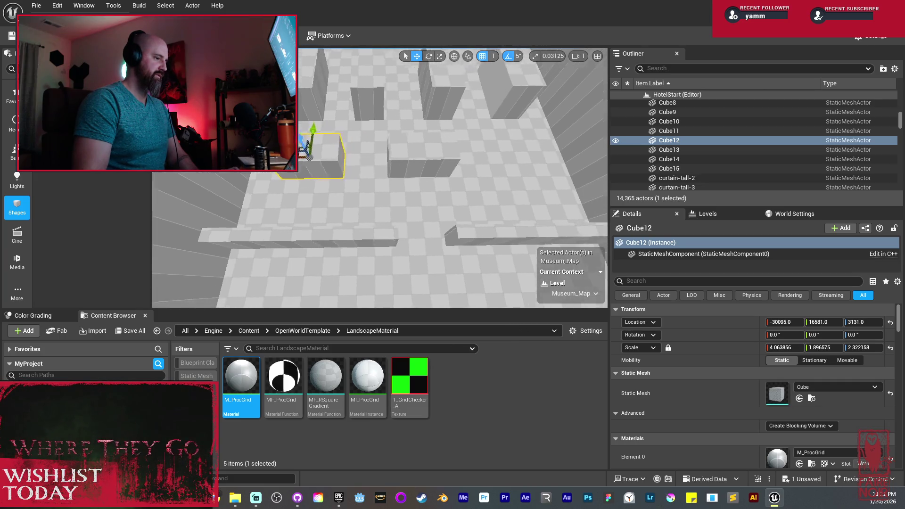
{"action": "left_click", "coordinate": [356, 163]}
{"action": "left_click_drag", "start_coordinate": [335, 158], "coordinate": [396, 165], "text": "alt"}
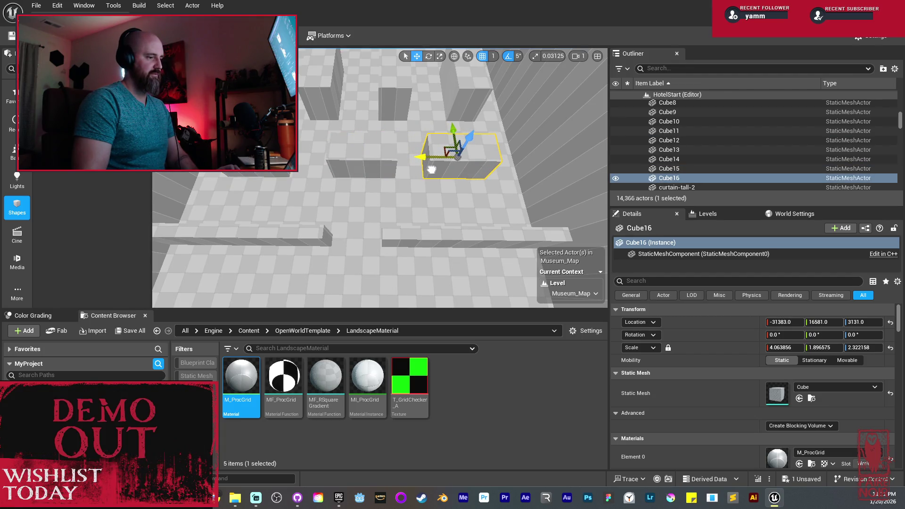
{"action": "left_click", "coordinate": [670, 168]}
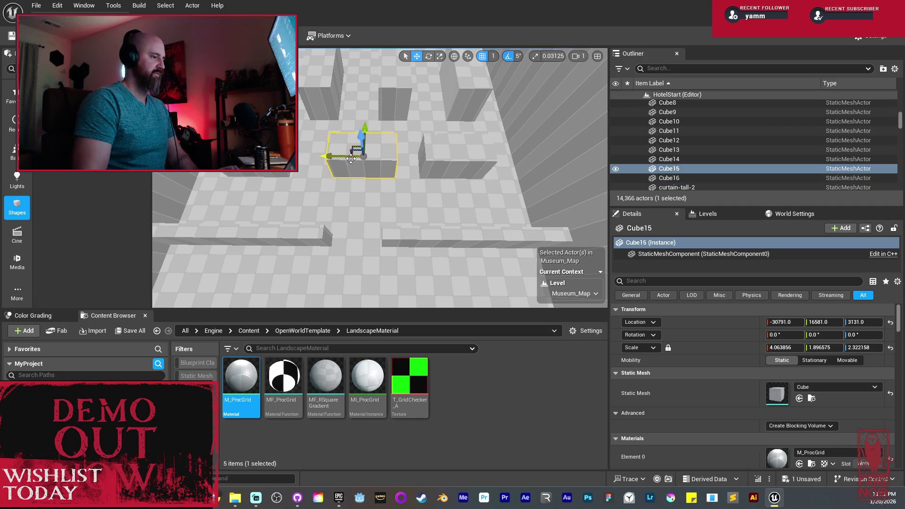
{"action": "left_click", "coordinate": [669, 140]}
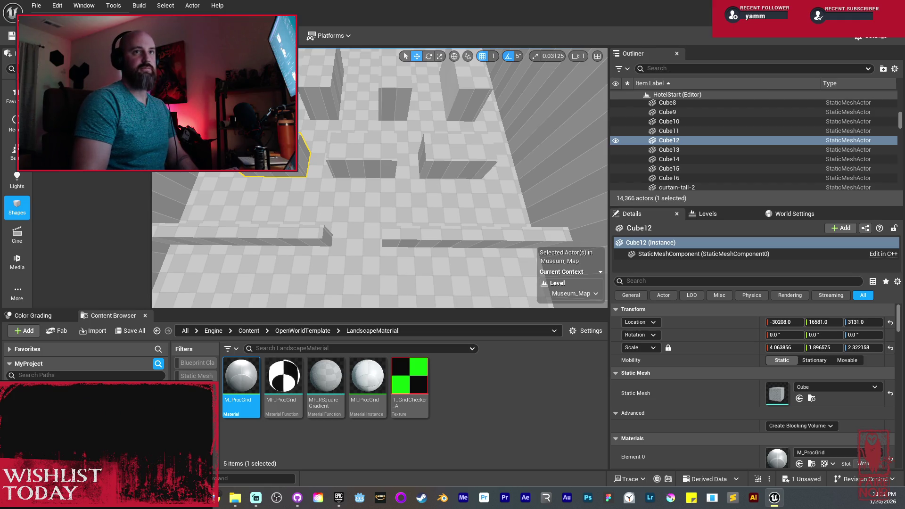
Step: Select Cube16 and fly the camera low over the maze into the room
{"action": "key", "text": "f"}
{"action": "key", "text": "w"}
{"action": "left_click", "coordinate": [363, 160]}
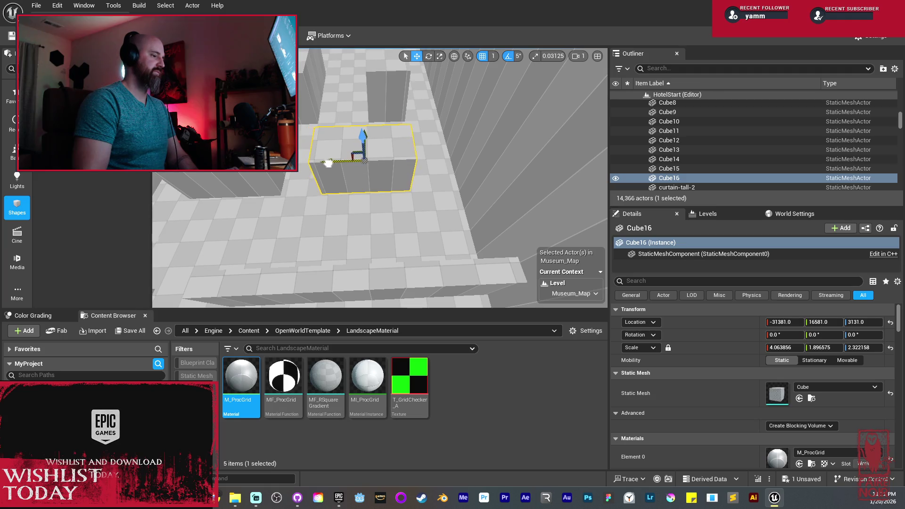
{"action": "key", "text": "a"}
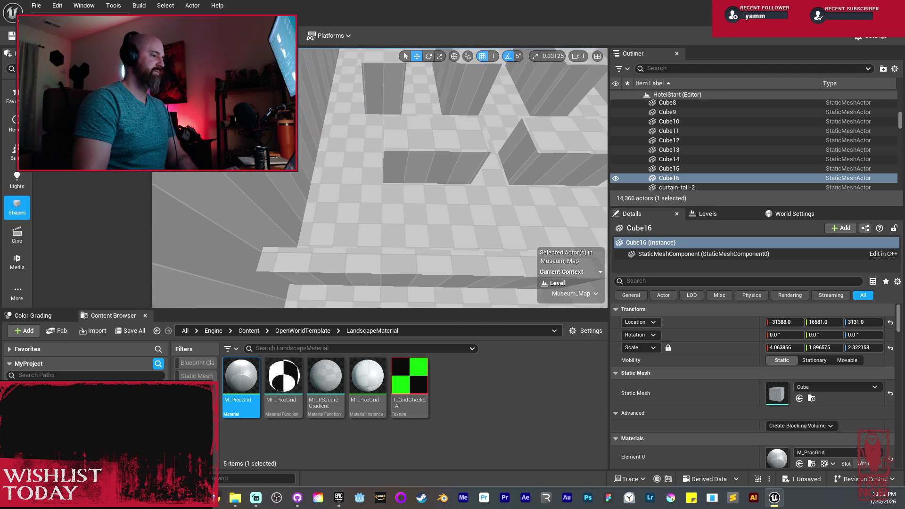
{"action": "key", "text": "d"}
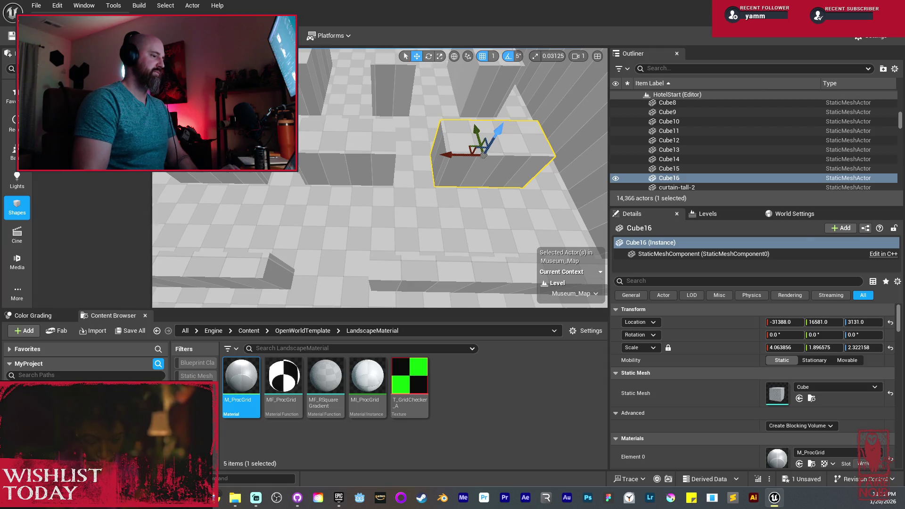
{"action": "key", "text": "q"}
{"action": "key", "text": "d"}
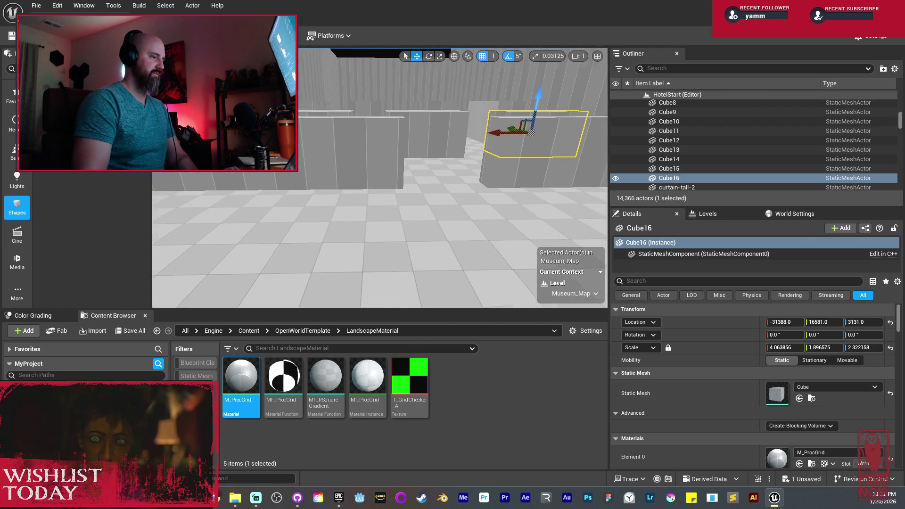
{"action": "key", "text": "e"}
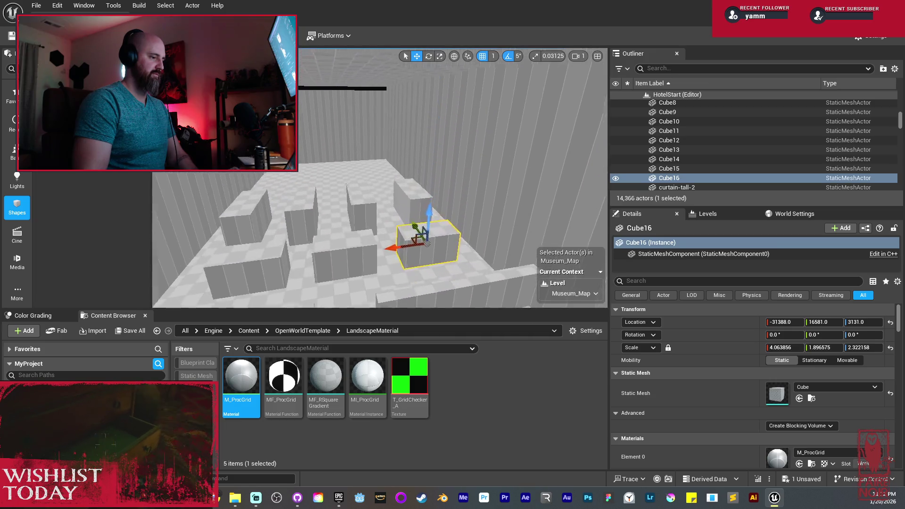
{"action": "key", "text": "q"}
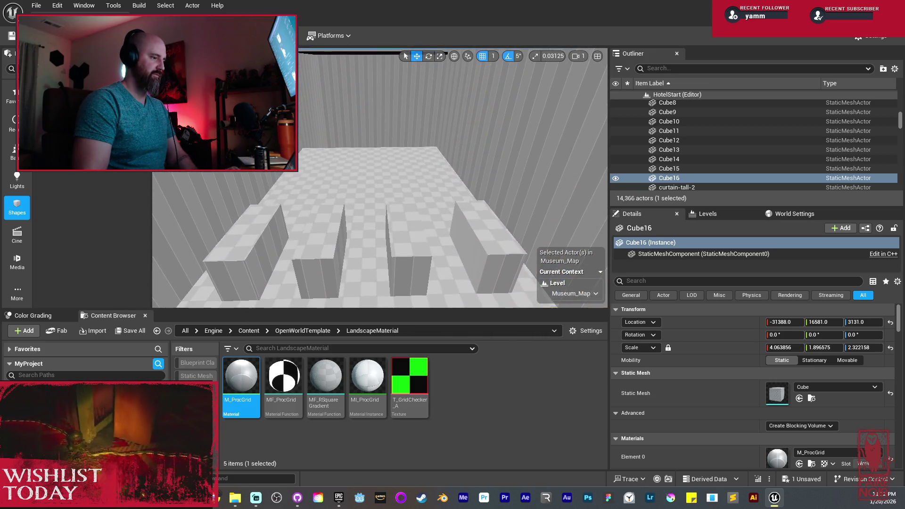
{"action": "key", "text": "q"}
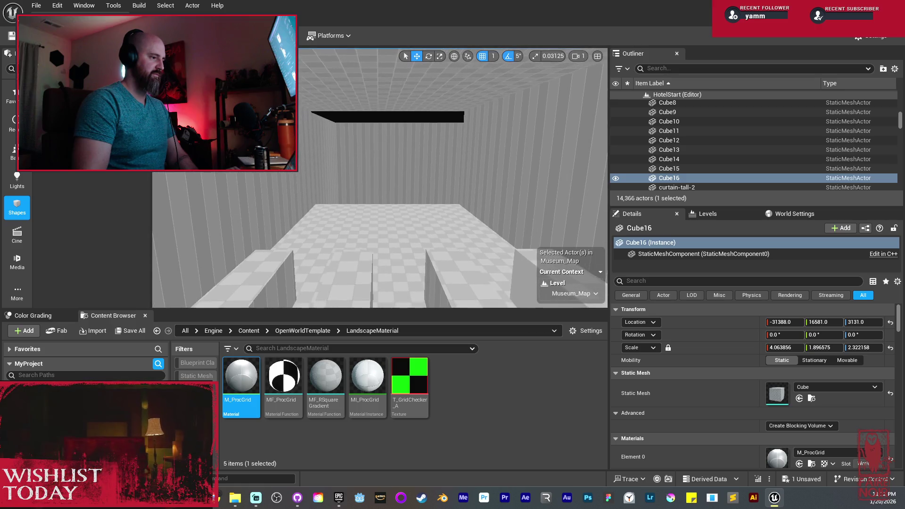
Step: Switch the viewport to Lit mode and show the Lights category of Place Actors
{"action": "key", "text": "alt+4"}
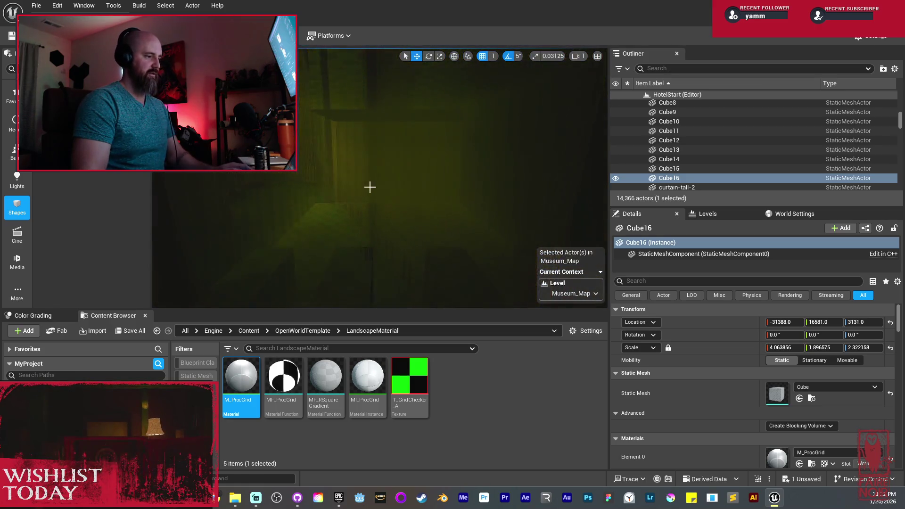
{"action": "key", "text": "Up"}
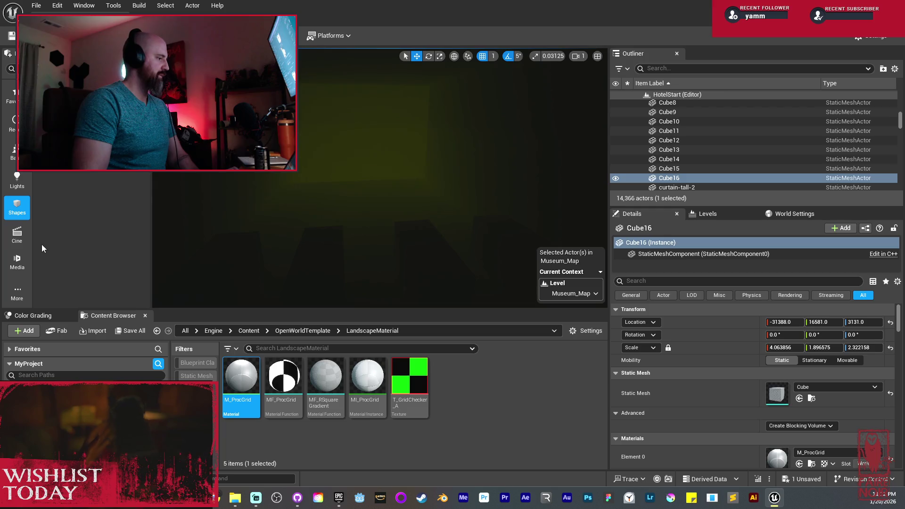
{"action": "left_click", "coordinate": [18, 182]}
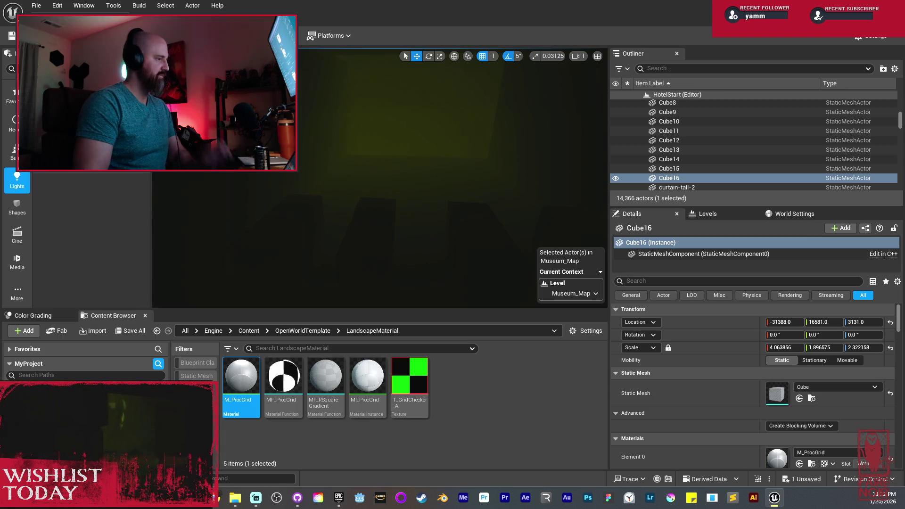
Step: Place a Spot Light above the pedestal blocks, raise it, and set intensity 5
{"action": "mouse_move", "coordinate": [71, 128]}
{"action": "left_mouse_down"}
{"action": "mouse_move", "coordinate": [357, 214]}
{"action": "mouse_move", "coordinate": [371, 227]}
{"action": "left_mouse_up"}
{"action": "left_click_drag", "start_coordinate": [367, 190], "coordinate": [366, 141]}
{"action": "left_click", "coordinate": [791, 386]}
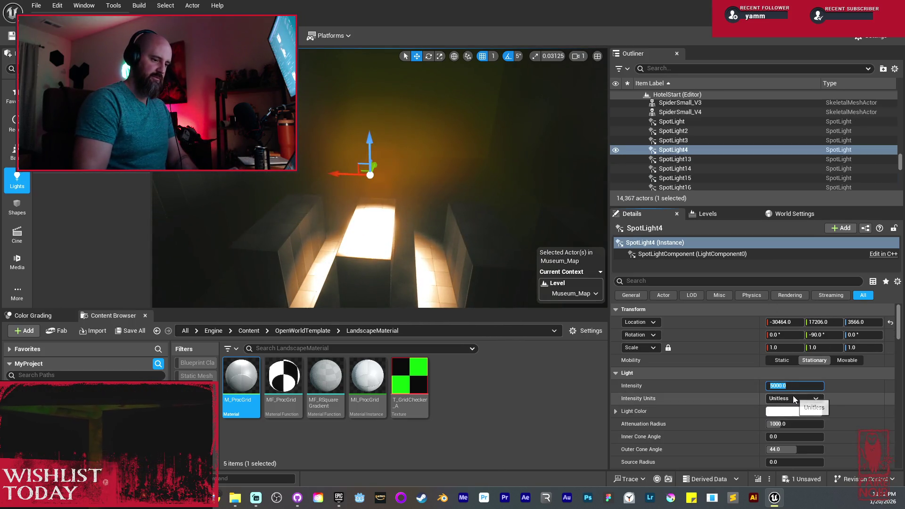
{"action": "type", "text": "5"}
{"action": "key", "text": "Return"}
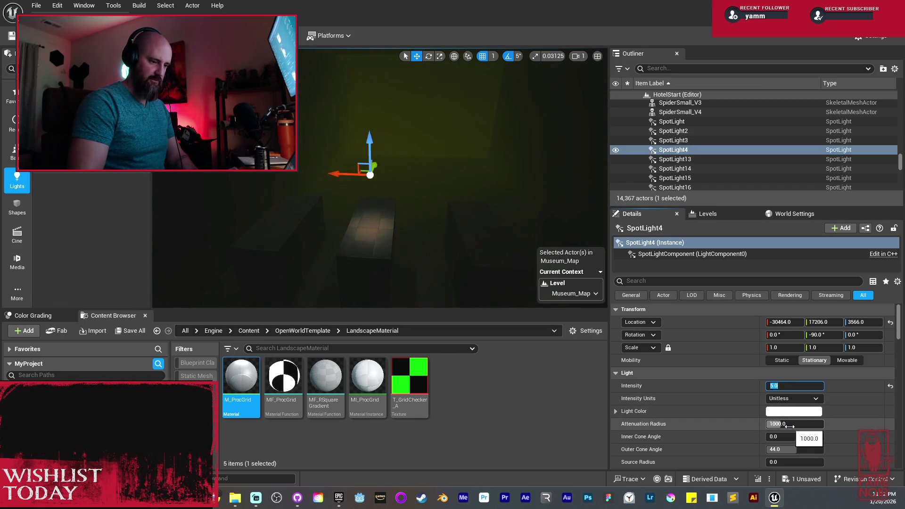
{"action": "mouse_move", "coordinate": [347, 173]}
{"action": "left_mouse_down"}
{"action": "mouse_move", "coordinate": [385, 169]}
{"action": "mouse_move", "coordinate": [329, 170]}
{"action": "mouse_move", "coordinate": [337, 171]}
{"action": "left_mouse_up"}
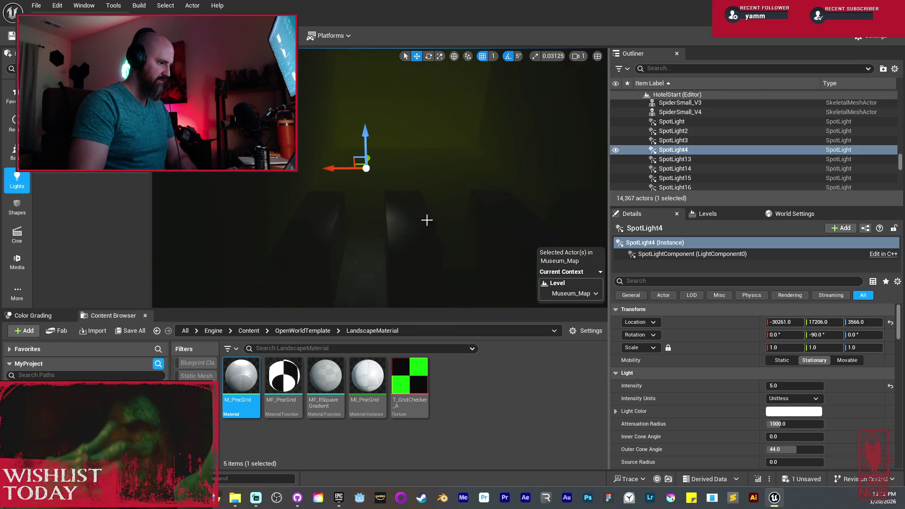
Step: Adjust indirect lighting, untick Inverse Squared Falloff, and set Light Falloff Exponent to 2
{"action": "scroll", "coordinate": [846, 420], "scroll_direction": "down", "scroll_amount": 5}
{"action": "scroll", "coordinate": [846, 420], "scroll_direction": "down", "scroll_amount": 5}
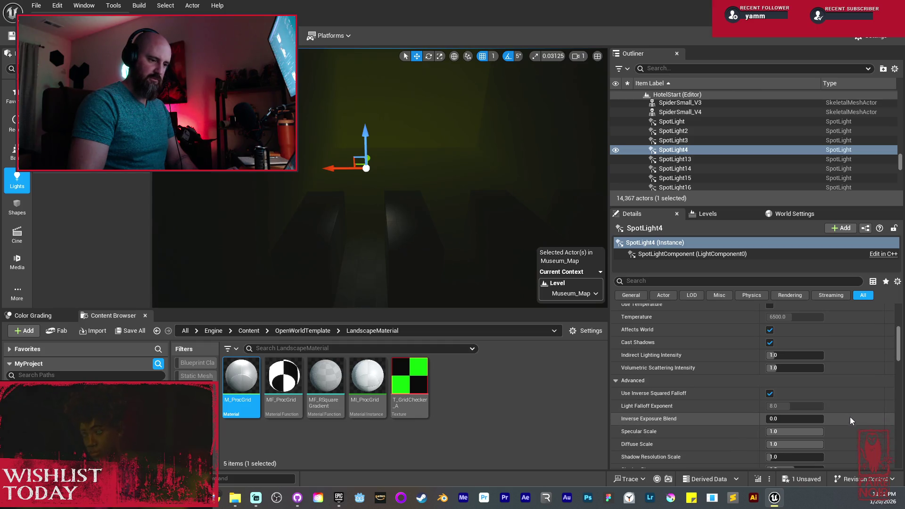
{"action": "left_click_drag", "start_coordinate": [772, 355], "coordinate": [807, 355]}
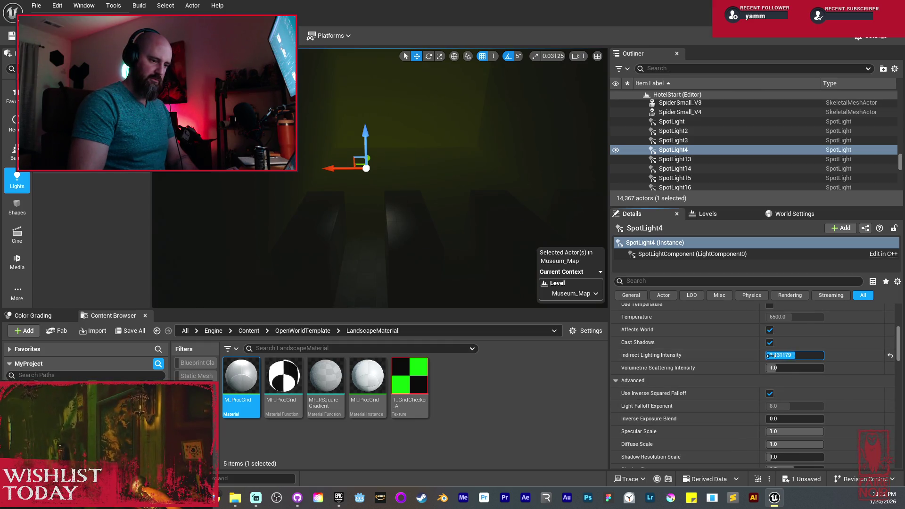
{"action": "scroll", "coordinate": [847, 406], "scroll_direction": "down", "scroll_amount": 3}
{"action": "left_click", "coordinate": [770, 348]}
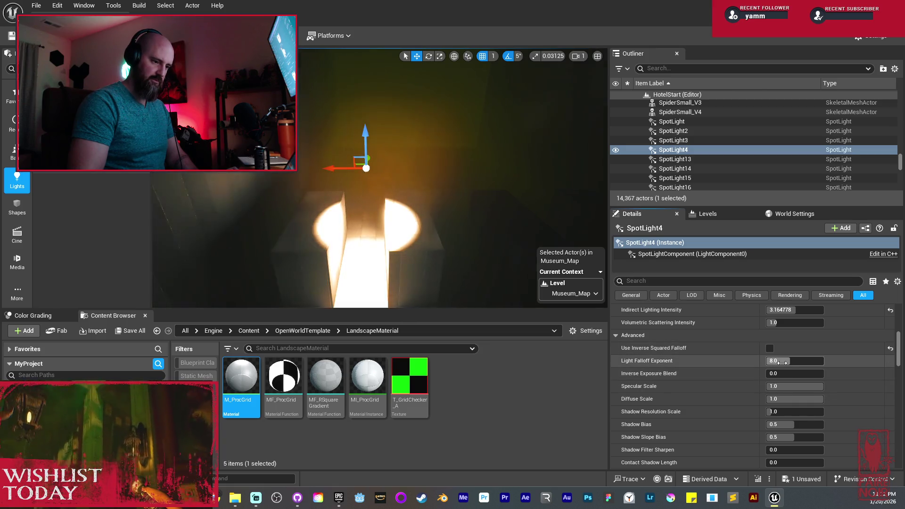
{"action": "left_click", "coordinate": [783, 361]}
{"action": "type", "text": "2"}
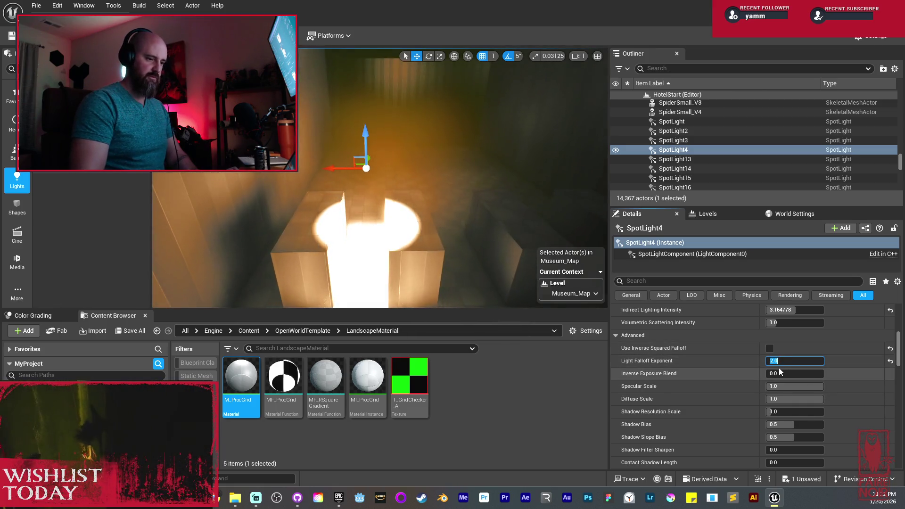
{"action": "key", "text": "Return"}
{"action": "mouse_move", "coordinate": [771, 374]}
{"action": "left_mouse_down"}
{"action": "mouse_move", "coordinate": [810, 373]}
{"action": "mouse_move", "coordinate": [794, 373]}
{"action": "left_mouse_up"}
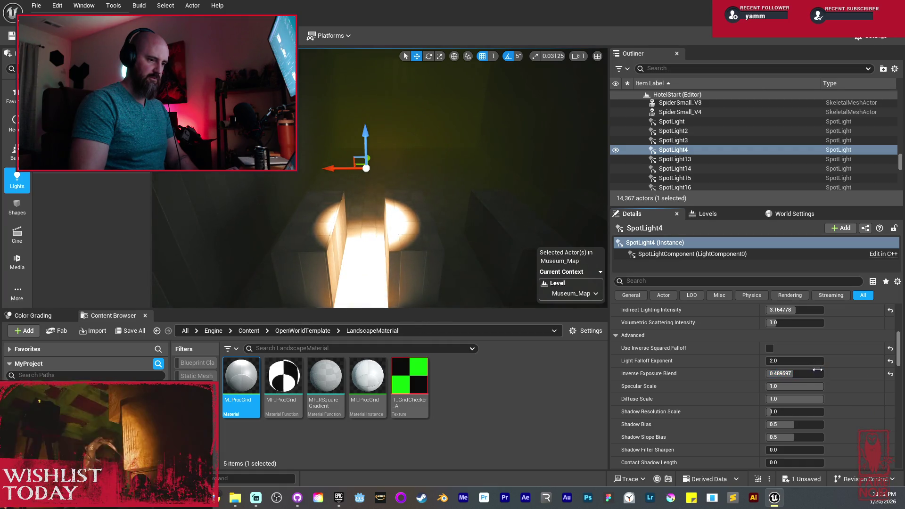
Step: Set intensity to 1.5, shrink attenuation radius to about 708, and duplicate the spotlight to the right
{"action": "scroll", "coordinate": [858, 359], "scroll_direction": "up", "scroll_amount": 2}
{"action": "scroll", "coordinate": [859, 359], "scroll_direction": "up", "scroll_amount": 3}
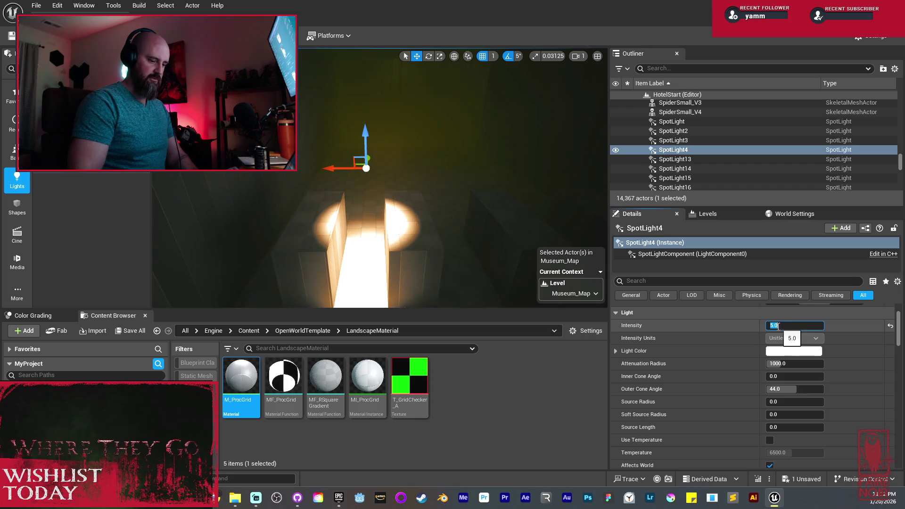
{"action": "type", "text": "5"}
{"action": "key", "text": "Return"}
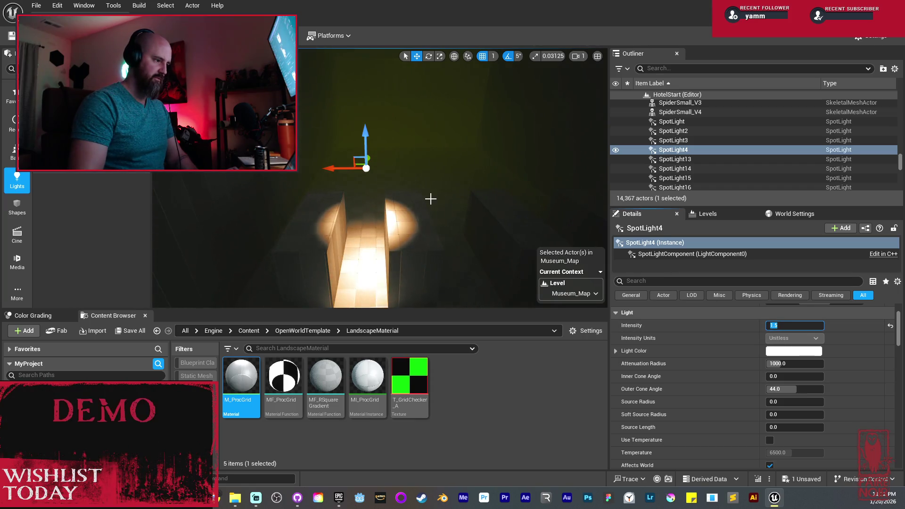
{"action": "scroll", "coordinate": [820, 372], "scroll_direction": "down", "scroll_amount": 2}
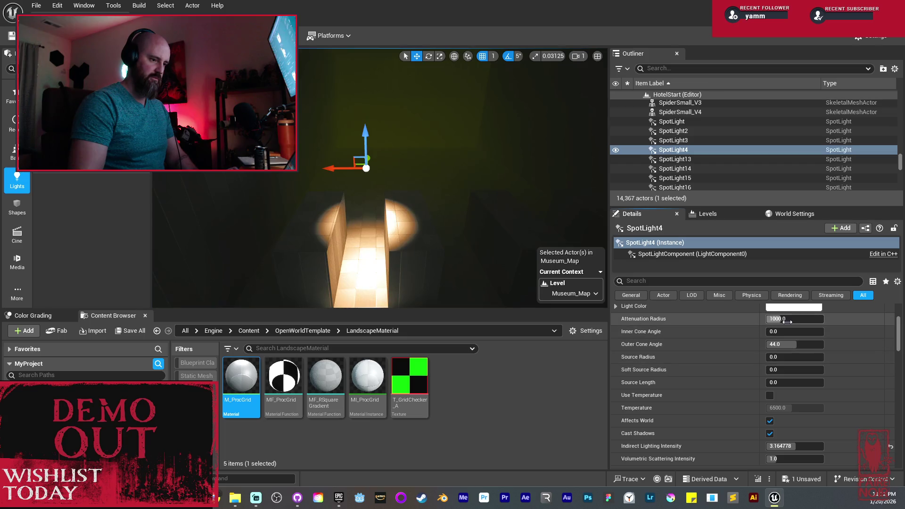
{"action": "left_click_drag", "start_coordinate": [795, 319], "coordinate": [779, 319]}
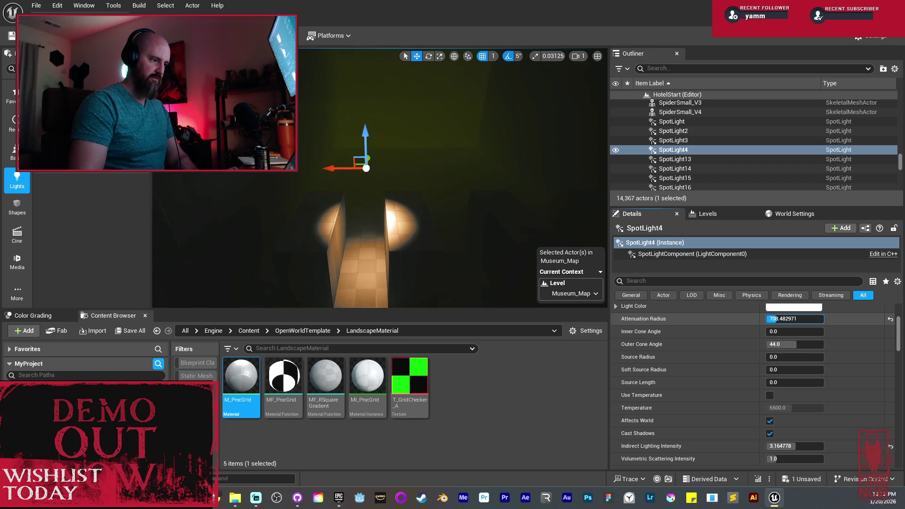
{"action": "mouse_move", "coordinate": [374, 204]}
{"action": "left_mouse_down"}
{"action": "mouse_move", "coordinate": [396, 200]}
{"action": "mouse_move", "coordinate": [374, 205]}
{"action": "left_mouse_up"}
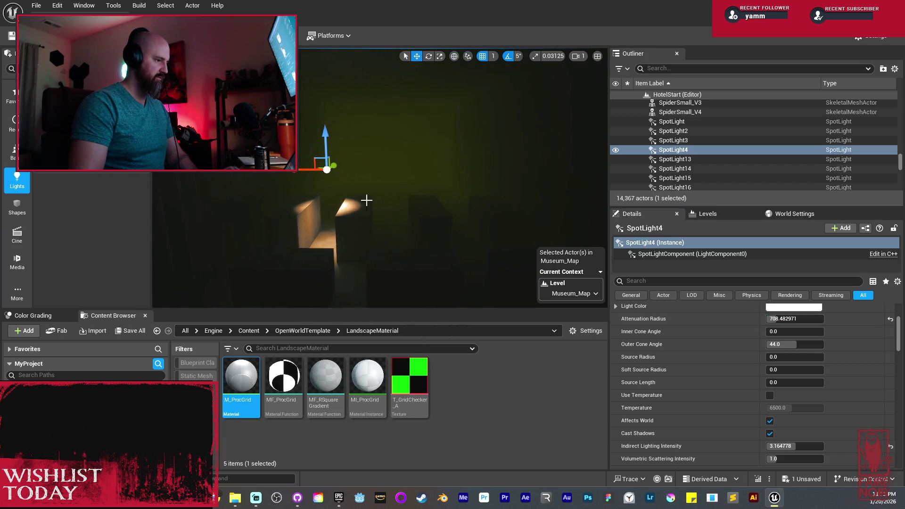
{"action": "left_click_drag", "start_coordinate": [300, 174], "coordinate": [455, 174]}
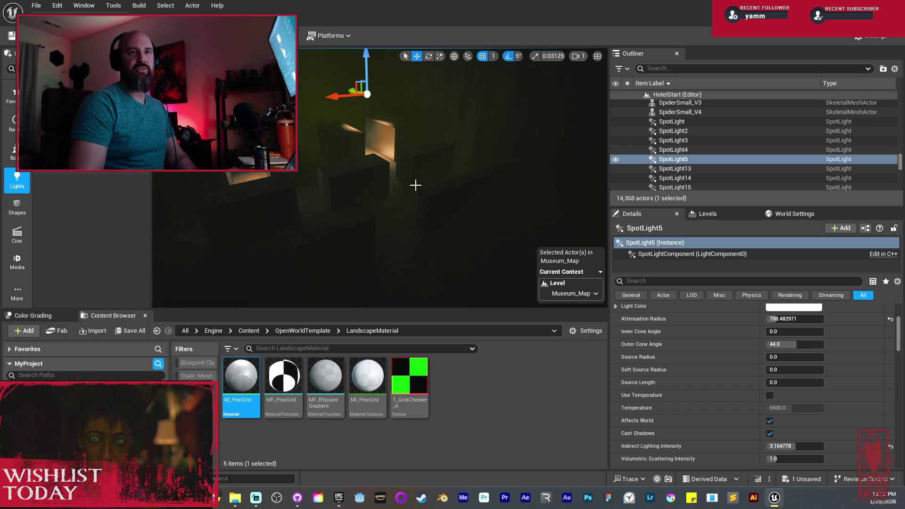
Step: Select both spotlights and undo the accidental spotlight duplicates
{"action": "left_click_drag", "start_coordinate": [389, 141], "coordinate": [388, 139]}
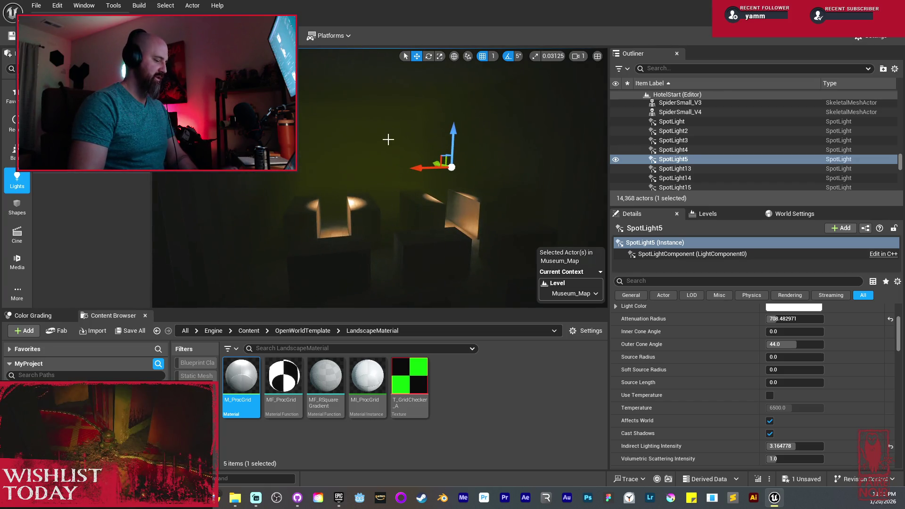
{"action": "left_click", "coordinate": [343, 172], "text": "ctrl"}
{"action": "left_click_drag", "start_coordinate": [228, 223], "coordinate": [227, 224]}
{"action": "key", "text": "ctrl+z"}
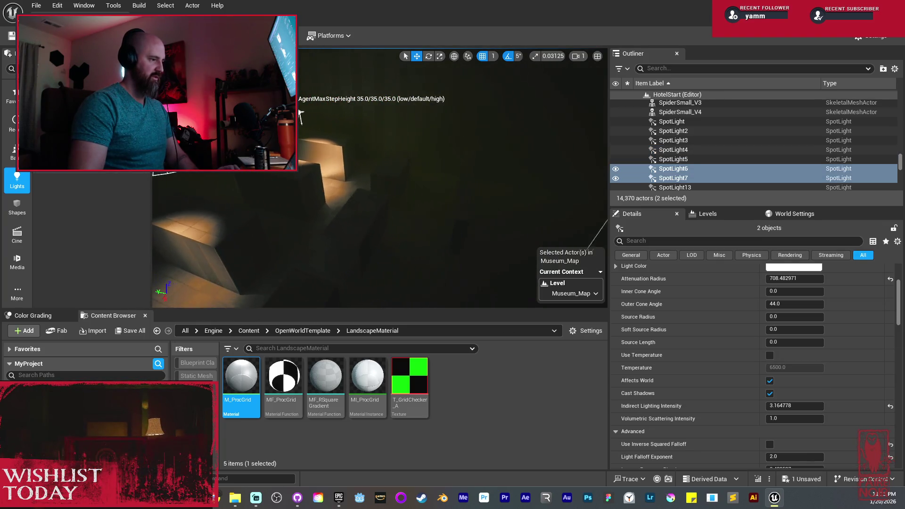
{"action": "key", "text": "ctrl+z"}
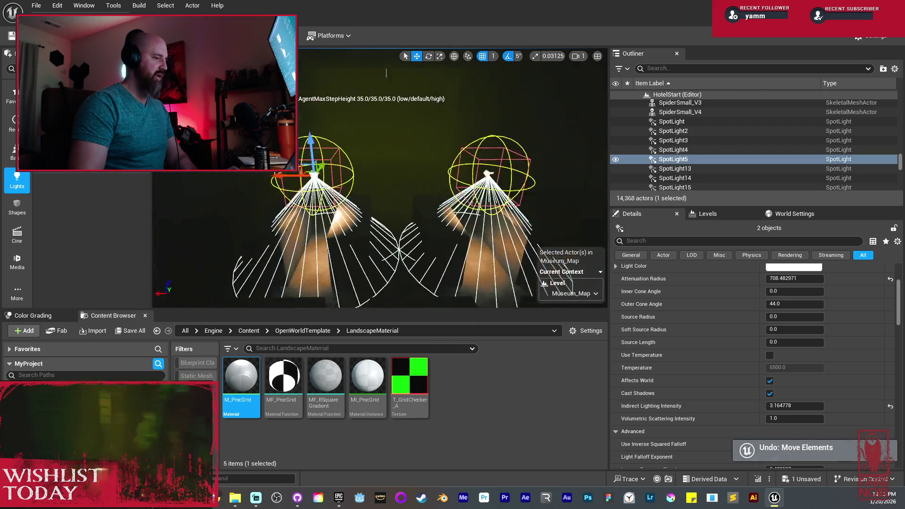
Step: Switch to Unlit, fly overhead for a wide map view, and select PostProcessVolume4
{"action": "left_click_drag", "start_coordinate": [227, 224], "coordinate": [227, 223]}
{"action": "key", "text": "alt+3"}
{"action": "left_click_drag", "start_coordinate": [422, 143], "coordinate": [422, 143]}
{"action": "left_click_drag", "start_coordinate": [544, 86], "coordinate": [535, 95]}
{"action": "left_click", "coordinate": [535, 95]}
{"action": "left_click_drag", "start_coordinate": [470, 128], "coordinate": [461, 128]}
Step: Select Museum_Map_PostProcessVolume, fly back into the room, and return to Lit with nothing selected
{"action": "left_click", "coordinate": [712, 140]}
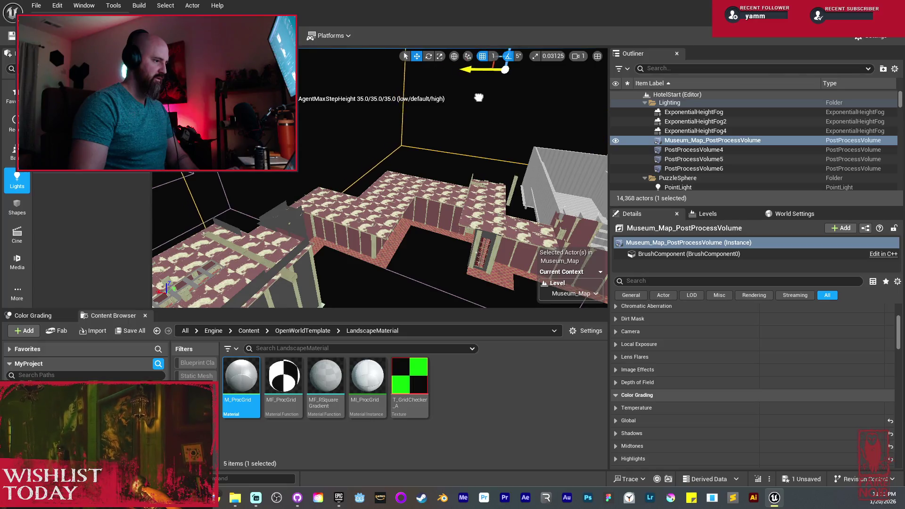
{"action": "left_click_drag", "start_coordinate": [458, 122], "coordinate": [439, 144]}
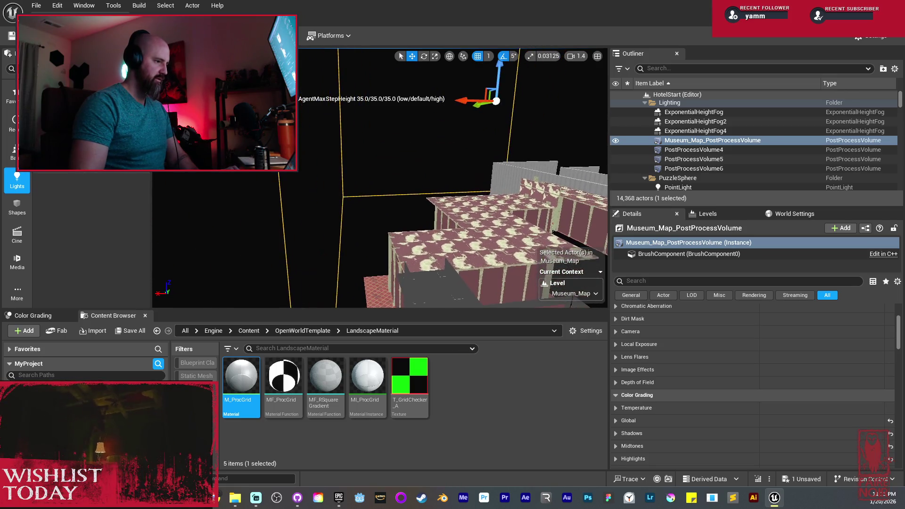
{"action": "left_click_drag", "start_coordinate": [473, 110], "coordinate": [482, 108]}
{"action": "key", "text": "alt+4"}
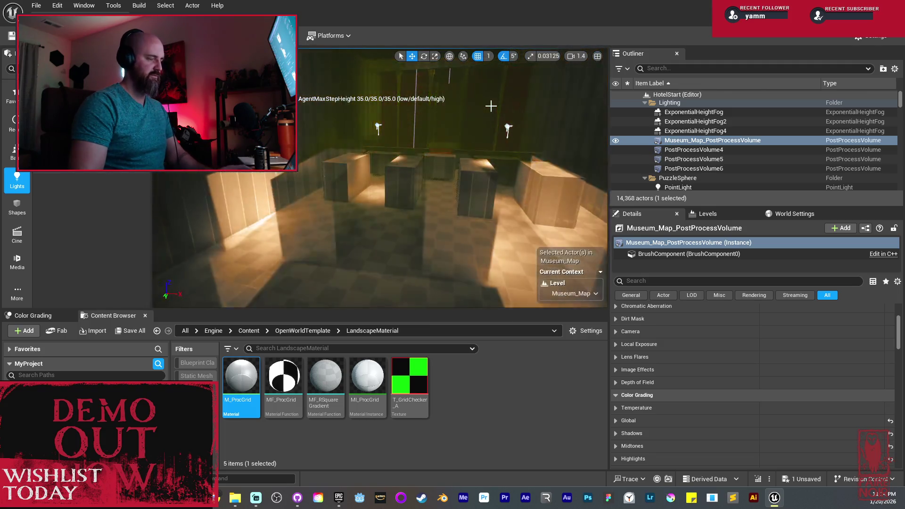
{"action": "left_click", "coordinate": [472, 132]}
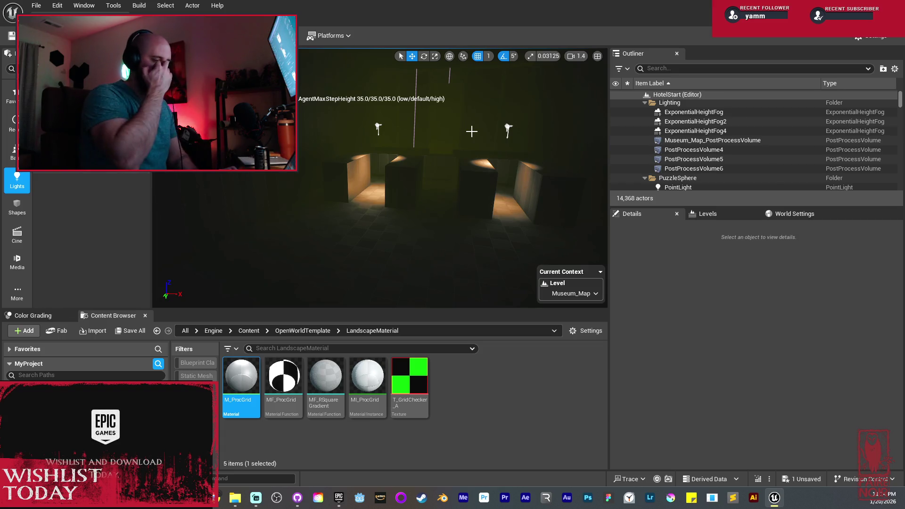
Step: Duplicate the two spotlights and shift the copies further along the room
{"action": "left_click_drag", "start_coordinate": [439, 66], "coordinate": [439, 66]}
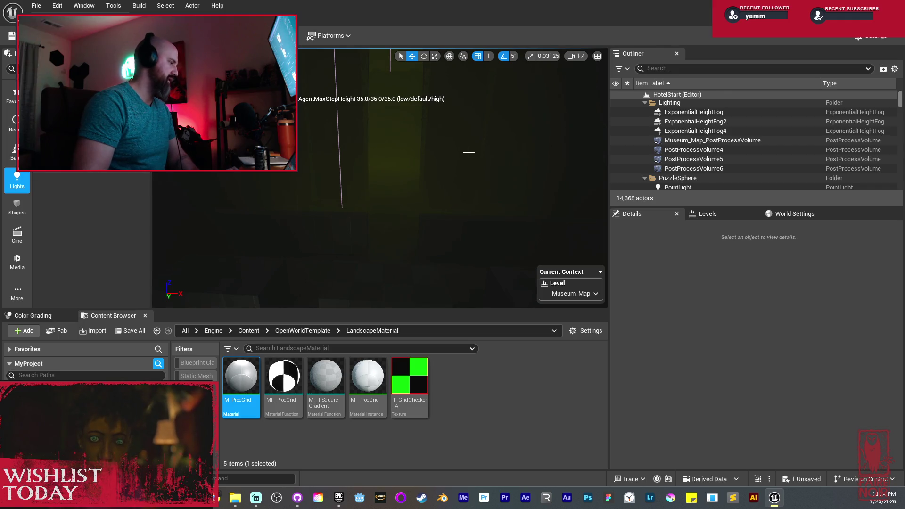
{"action": "left_click_drag", "start_coordinate": [443, 137], "coordinate": [444, 137]}
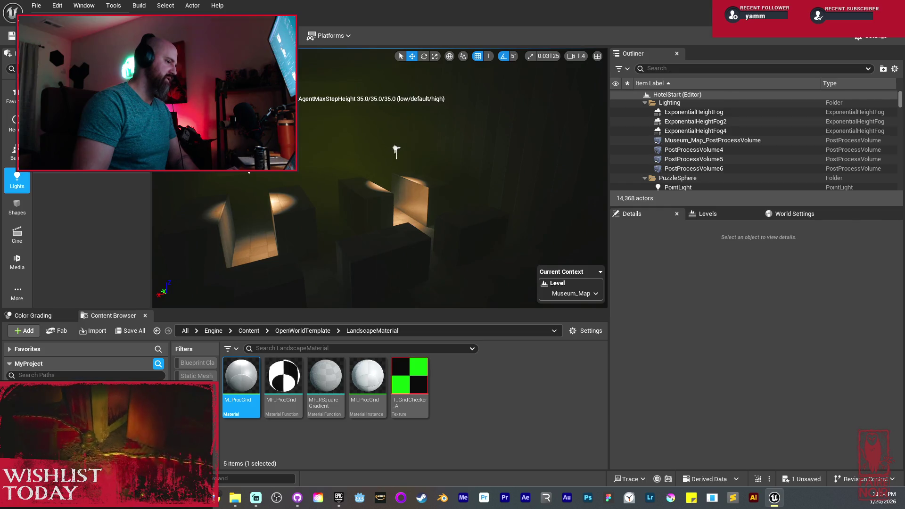
{"action": "left_click", "coordinate": [395, 151]}
{"action": "left_click", "coordinate": [377, 142], "text": "ctrl"}
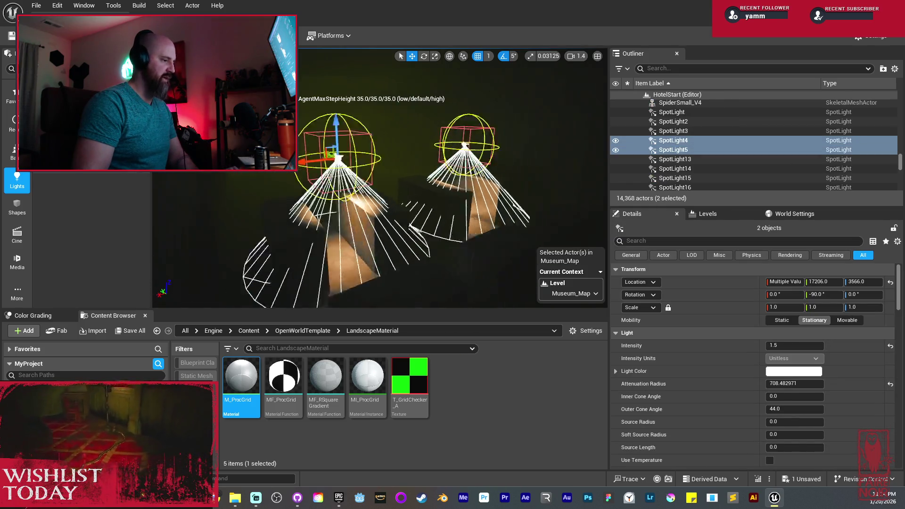
{"action": "key", "text": "f"}
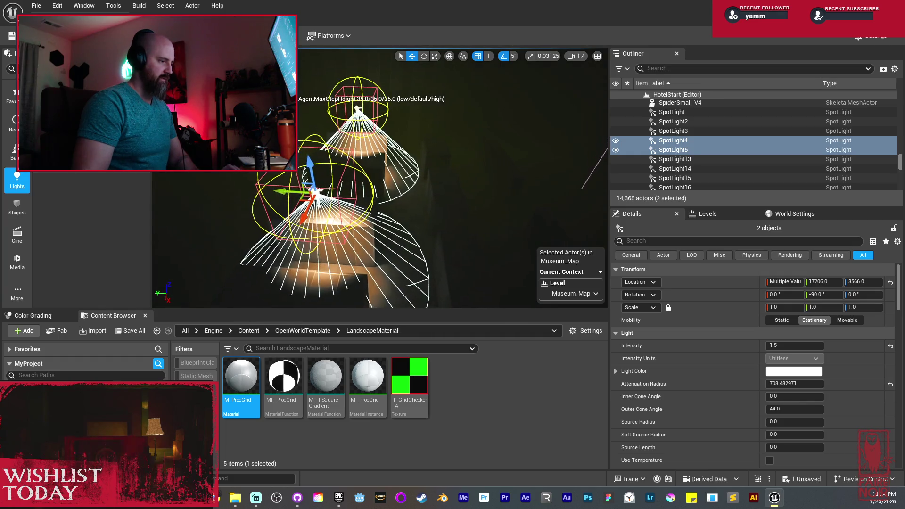
{"action": "left_click_drag", "start_coordinate": [270, 190], "coordinate": [353, 110], "text": "alt"}
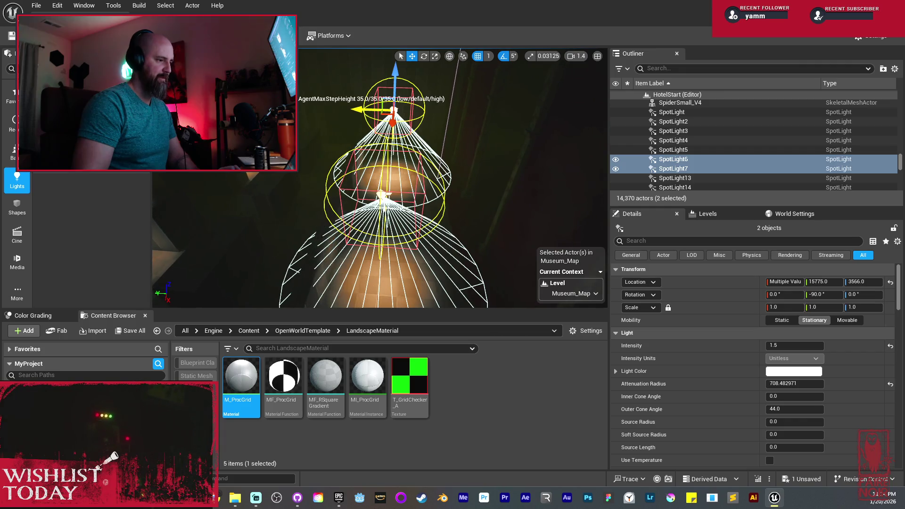
Step: Copy Cube9 as Cube17 and resize it to 5.95 × 2.04 × 3.32
{"action": "mouse_move", "coordinate": [304, 174]}
{"action": "left_mouse_down"}
{"action": "mouse_move", "coordinate": [264, 178]}
{"action": "mouse_move", "coordinate": [306, 174]}
{"action": "left_mouse_up"}
{"action": "mouse_move", "coordinate": [381, 198]}
{"action": "left_mouse_down"}
{"action": "mouse_move", "coordinate": [365, 204]}
{"action": "mouse_move", "coordinate": [325, 185]}
{"action": "mouse_move", "coordinate": [285, 158]}
{"action": "mouse_move", "coordinate": [306, 140]}
{"action": "mouse_move", "coordinate": [283, 161]}
{"action": "mouse_move", "coordinate": [302, 141]}
{"action": "mouse_move", "coordinate": [275, 139]}
{"action": "left_mouse_up"}
{"action": "left_click", "coordinate": [381, 197]}
{"action": "key", "text": "e"}
{"action": "key", "text": "r"}
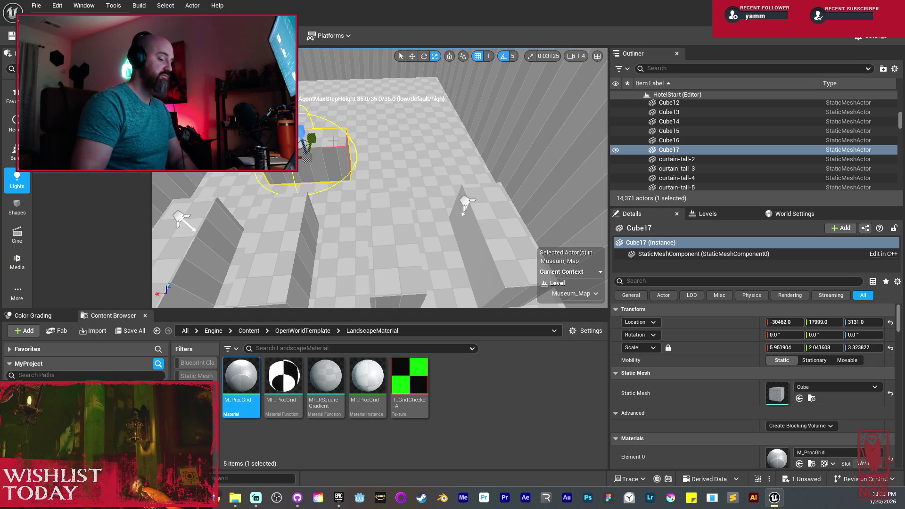
Step: Delete Cube17 and place a Cylinder from Shapes with the M_ProcGrid material
{"action": "key", "text": "Delete"}
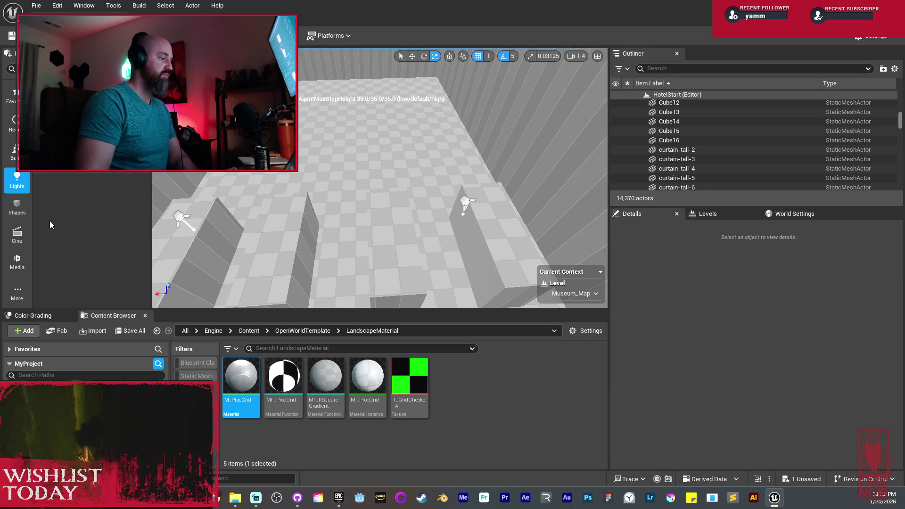
{"action": "left_click", "coordinate": [17, 208]}
{"action": "mouse_move", "coordinate": [70, 109]}
{"action": "left_mouse_down"}
{"action": "mouse_move", "coordinate": [345, 138]}
{"action": "mouse_move", "coordinate": [343, 147]}
{"action": "left_mouse_up"}
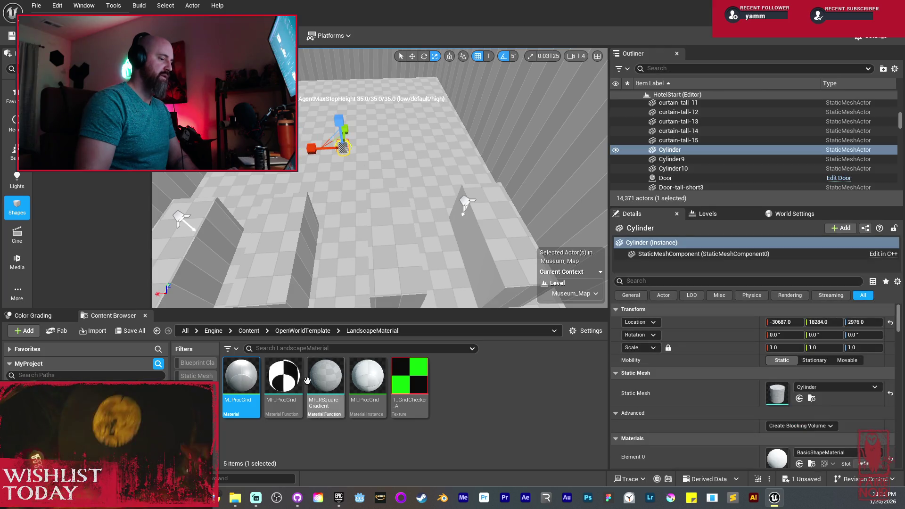
{"action": "mouse_move", "coordinate": [241, 382]}
{"action": "left_mouse_down"}
{"action": "mouse_move", "coordinate": [469, 467]}
{"action": "mouse_move", "coordinate": [756, 473]}
{"action": "mouse_move", "coordinate": [778, 460]}
{"action": "left_mouse_up"}
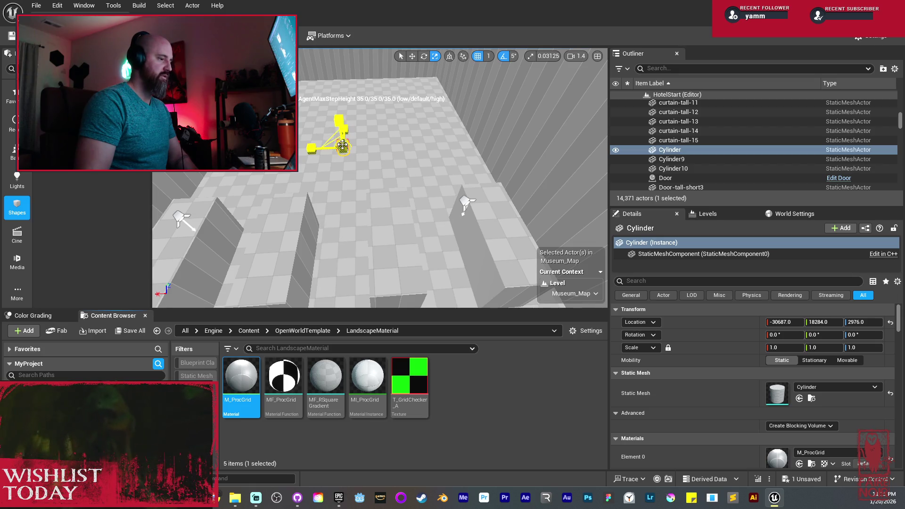
Step: Raise the cylinder and enlarge it to about six times size
{"action": "left_click_drag", "start_coordinate": [343, 146], "coordinate": [346, 139]}
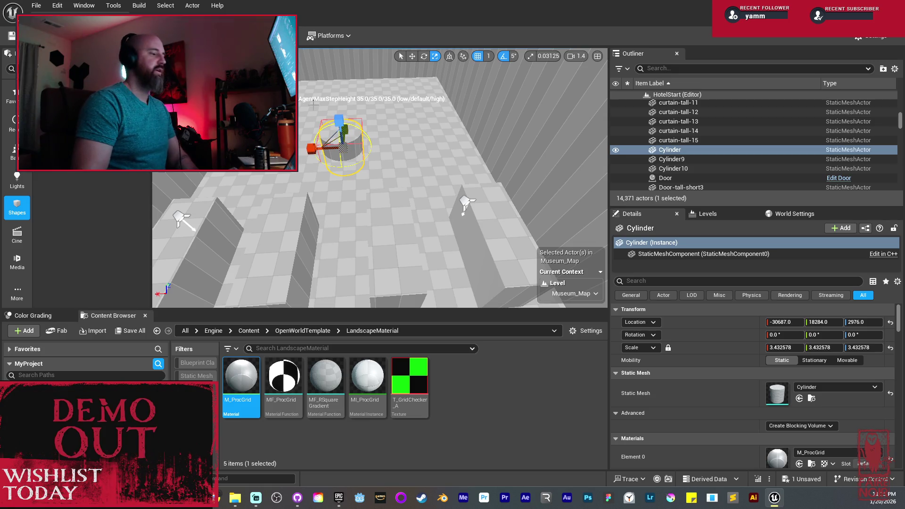
{"action": "key", "text": "f"}
{"action": "key", "text": "w"}
{"action": "left_click_drag", "start_coordinate": [357, 130], "coordinate": [353, 78]}
{"action": "scroll", "coordinate": [353, 113], "scroll_direction": "down", "scroll_amount": 6}
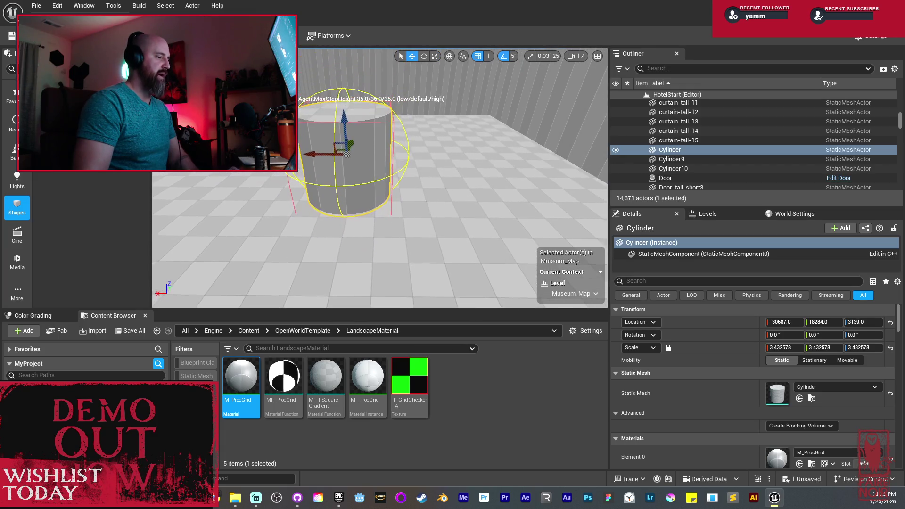
{"action": "key", "text": "r"}
{"action": "mouse_move", "coordinate": [364, 155]}
{"action": "left_mouse_down"}
{"action": "mouse_move", "coordinate": [375, 121]}
{"action": "mouse_move", "coordinate": [365, 137]}
{"action": "mouse_move", "coordinate": [365, 113]}
{"action": "left_mouse_up"}
{"action": "scroll", "coordinate": [380, 178], "scroll_direction": "down", "scroll_amount": 5}
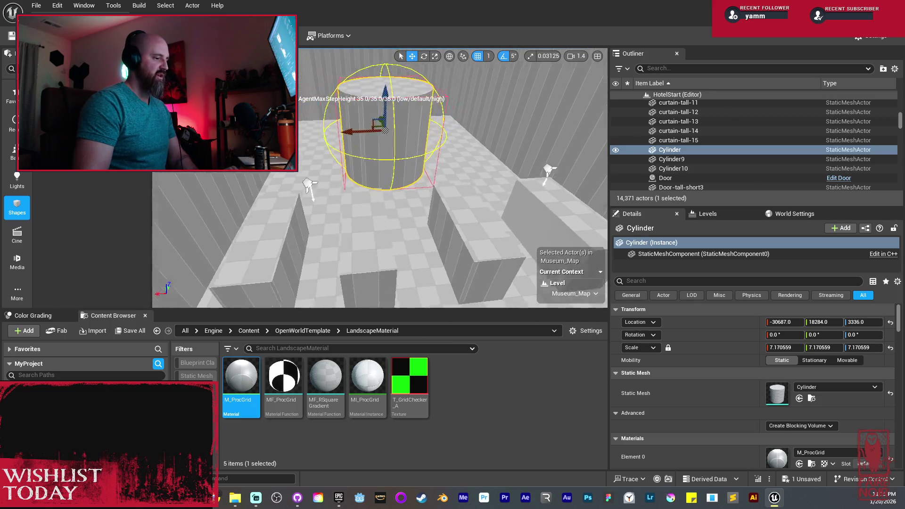
{"action": "scroll", "coordinate": [358, 179], "scroll_direction": "up", "scroll_amount": 2}
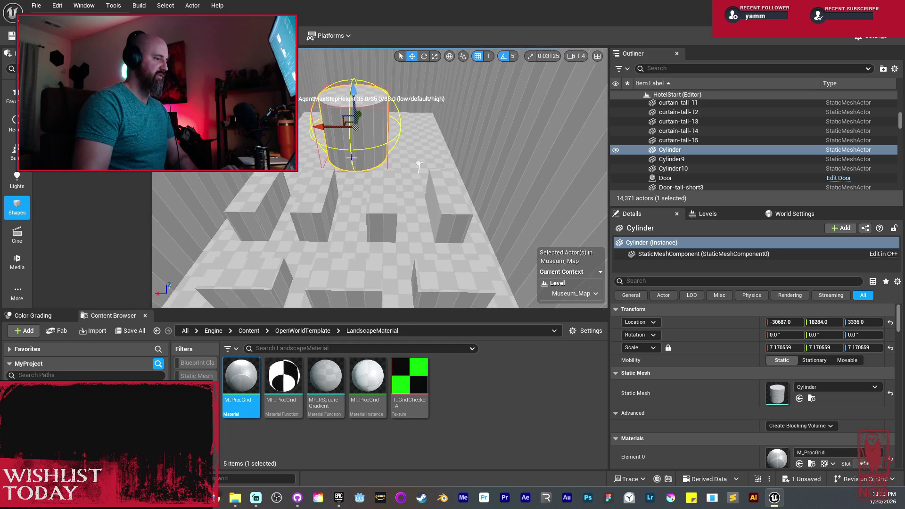
{"action": "left_click_drag", "start_coordinate": [320, 127], "coordinate": [329, 127]}
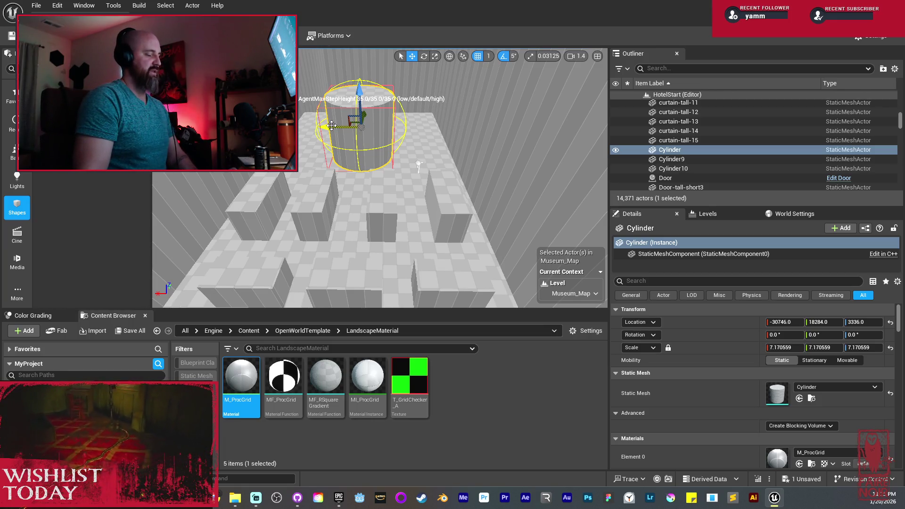
Step: Stretch the cylinder into a tall pillar, scale 7.17 × 7.17 × 13.11 at Z 3615
{"action": "key", "text": "f"}
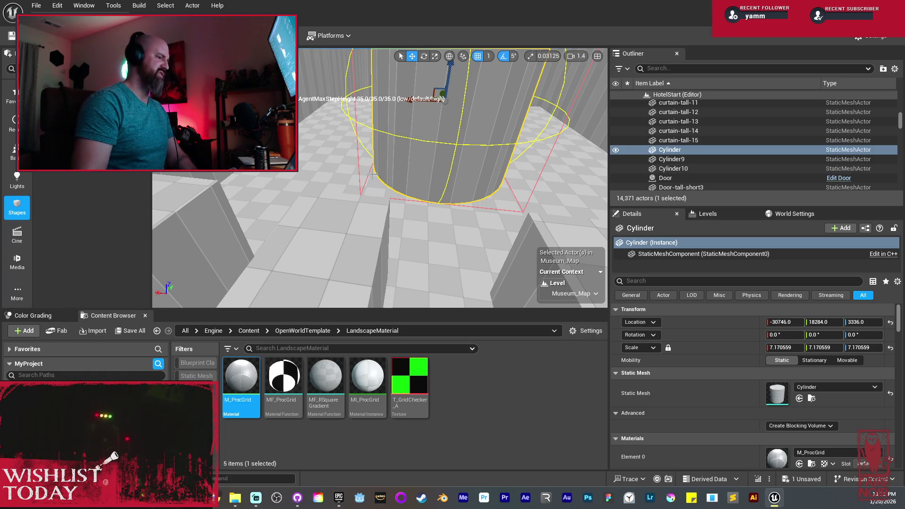
{"action": "scroll", "coordinate": [371, 236], "scroll_direction": "down", "scroll_amount": 10}
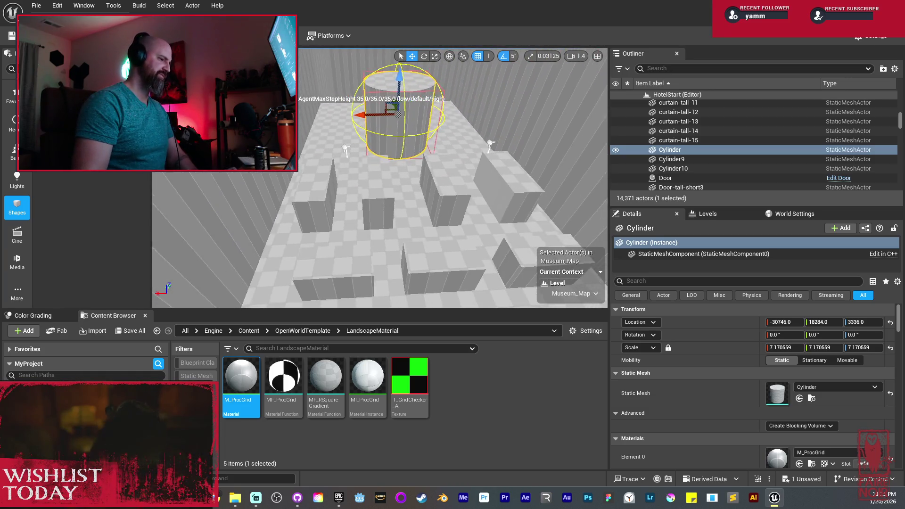
{"action": "scroll", "coordinate": [388, 194], "scroll_direction": "up", "scroll_amount": 5}
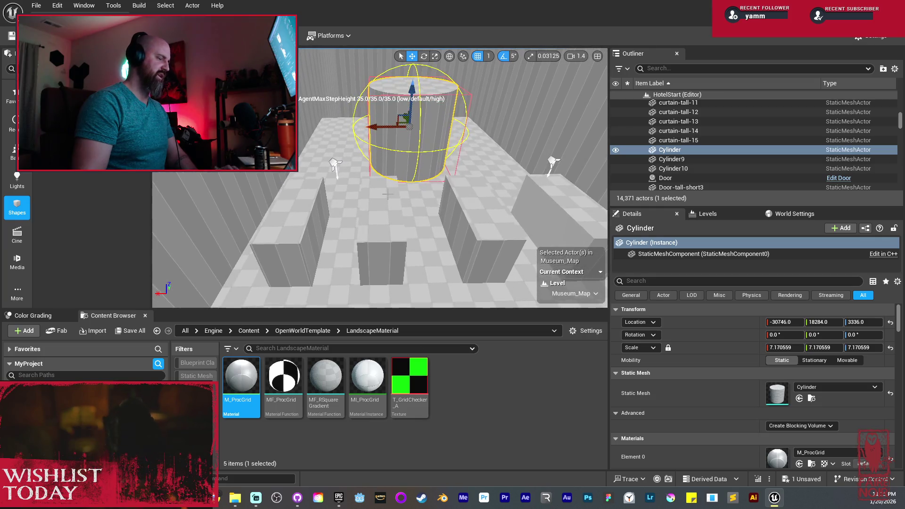
{"action": "scroll", "coordinate": [387, 195], "scroll_direction": "up", "scroll_amount": 10}
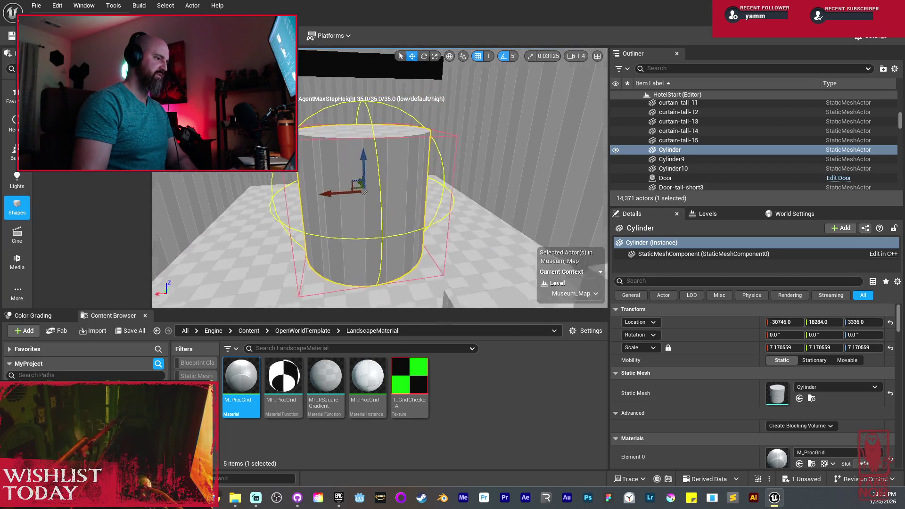
{"action": "scroll", "coordinate": [398, 170], "scroll_direction": "down", "scroll_amount": 3}
{"action": "key", "text": "r"}
{"action": "left_click_drag", "start_coordinate": [379, 158], "coordinate": [391, 106]}
{"action": "key", "text": "w"}
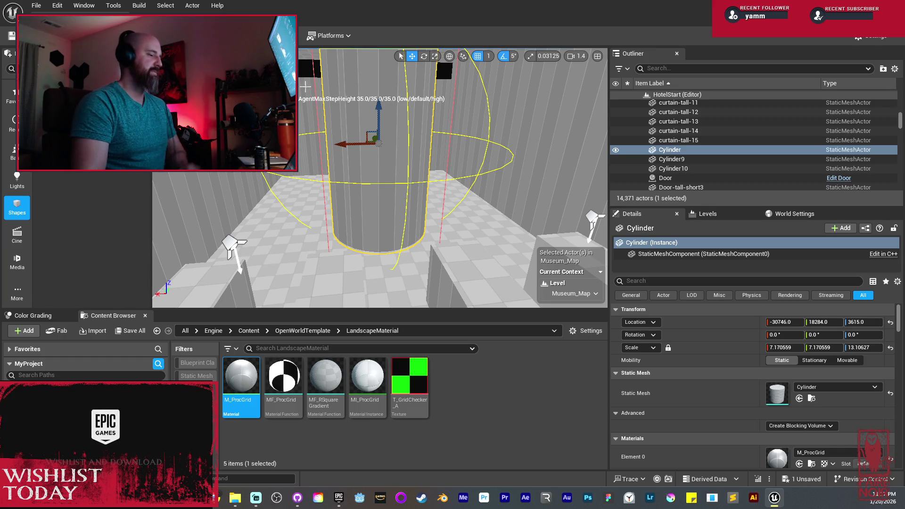
{"action": "left_click_drag", "start_coordinate": [371, 195], "coordinate": [376, 193]}
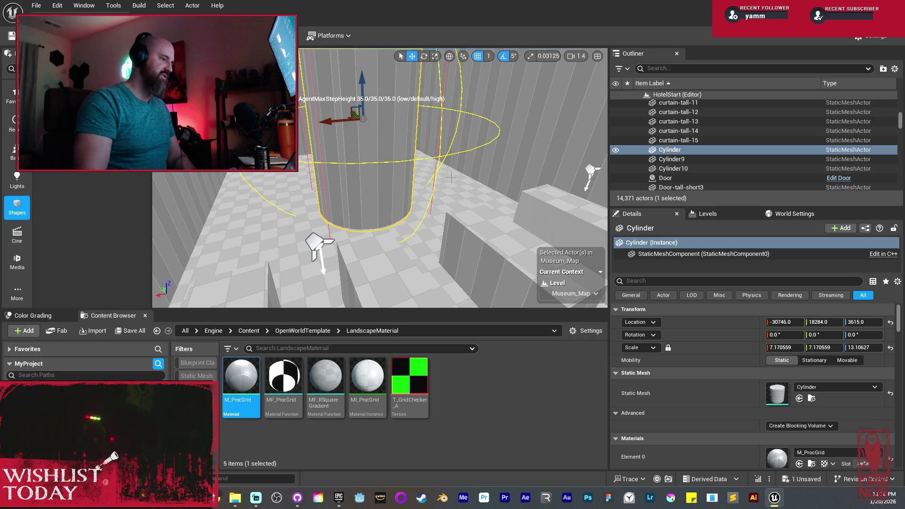
{"action": "left_click", "coordinate": [481, 180]}
Step: Duplicate Cube16 sideways as Cube17, then copy Cube17 again as Cube18
{"action": "left_click_drag", "start_coordinate": [481, 180], "coordinate": [443, 191]}
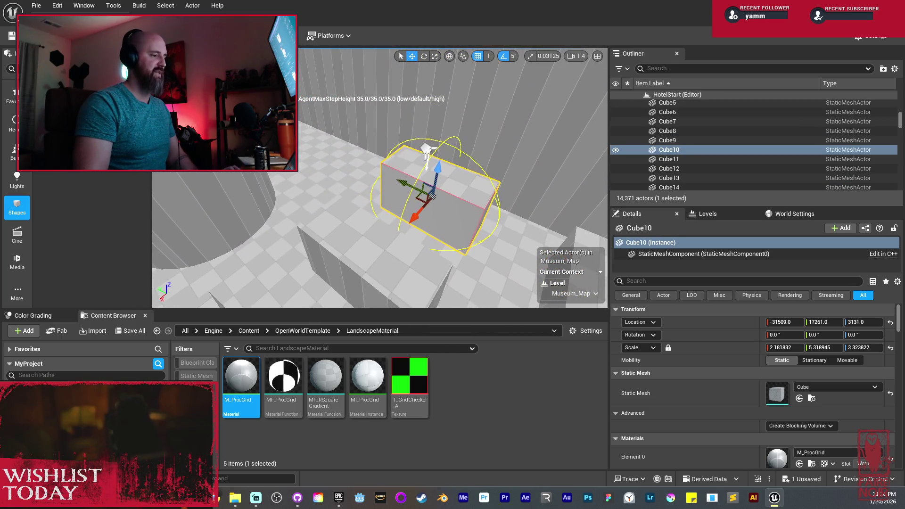
{"action": "left_click", "coordinate": [491, 216]}
{"action": "left_click_drag", "start_coordinate": [491, 216], "coordinate": [424, 222]}
{"action": "key", "text": "f"}
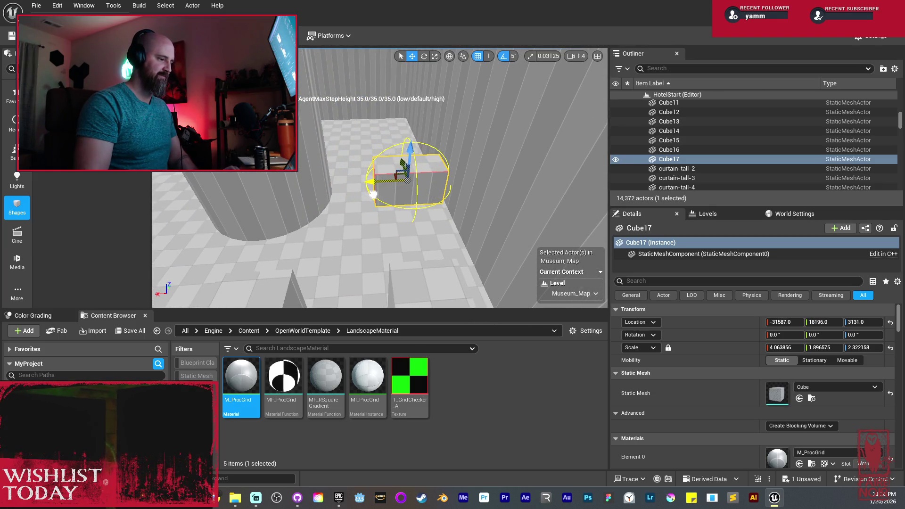
{"action": "left_click_drag", "start_coordinate": [372, 182], "coordinate": [372, 183]}
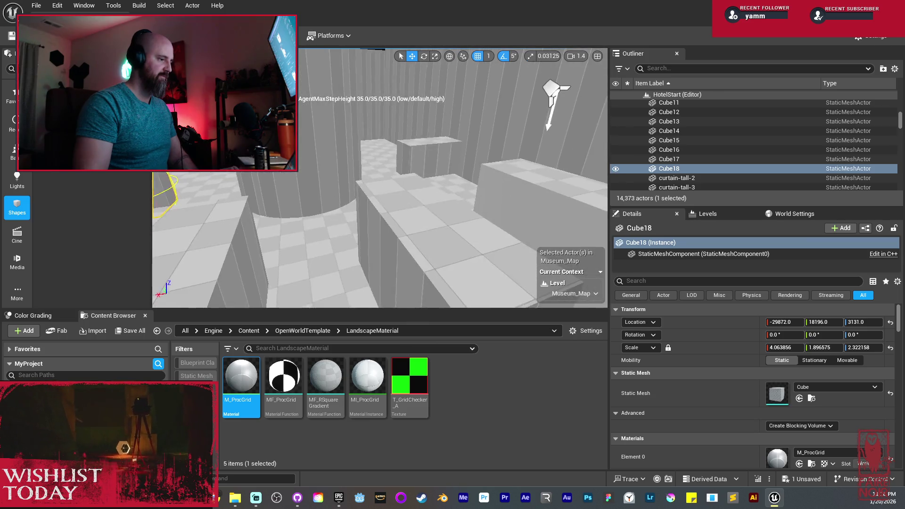
Step: Fly past the cylinder to view the new blocks and the corridor
{"action": "key", "text": "s"}
{"action": "key", "text": "s"}
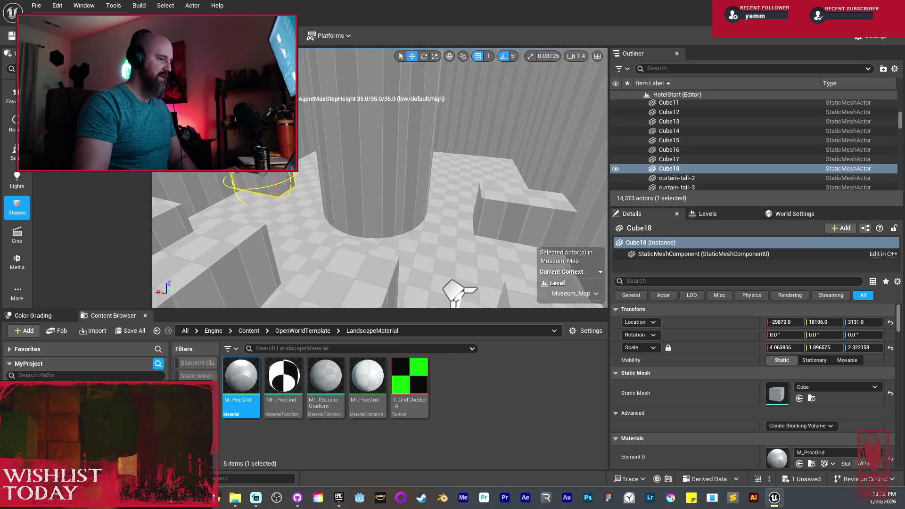
{"action": "key", "text": "w"}
{"action": "key", "text": "w"}
{"action": "key", "text": "s"}
{"action": "key", "text": "w"}
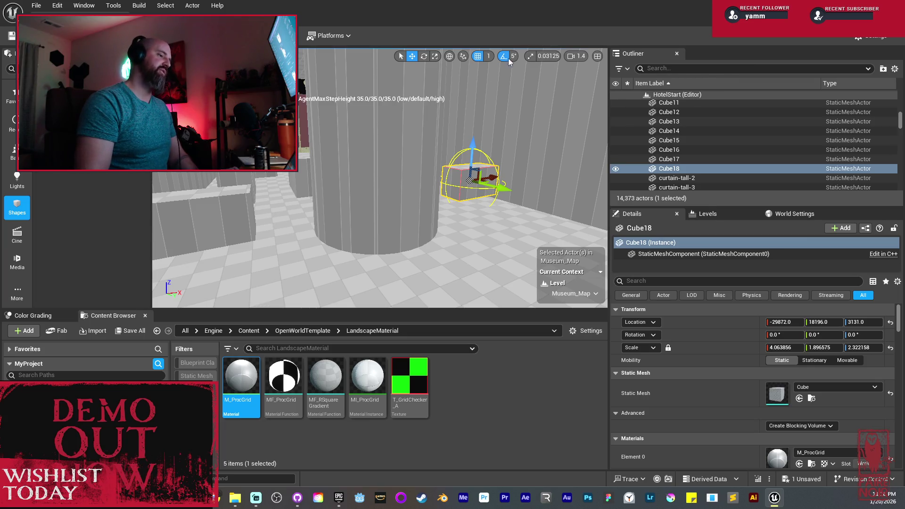
{"action": "mouse_move", "coordinate": [383, 184]}
{"action": "left_mouse_down"}
{"action": "mouse_move", "coordinate": [344, 170]}
{"action": "mouse_move", "coordinate": [411, 101]}
{"action": "mouse_move", "coordinate": [322, 81]}
{"action": "mouse_move", "coordinate": [388, 106]}
{"action": "left_mouse_up"}
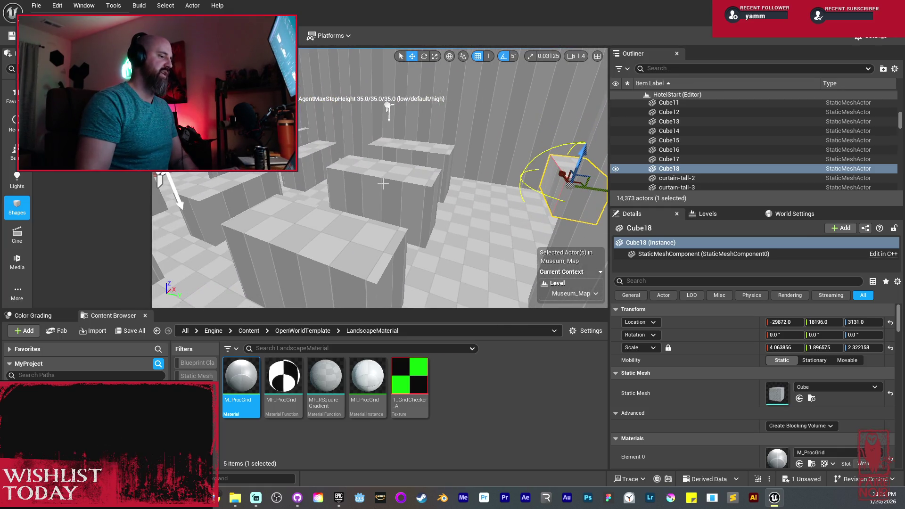
{"action": "mouse_move", "coordinate": [381, 184]}
{"action": "left_mouse_down"}
{"action": "mouse_move", "coordinate": [358, 179]}
{"action": "mouse_move", "coordinate": [418, 180]}
{"action": "mouse_move", "coordinate": [377, 191]}
{"action": "mouse_move", "coordinate": [368, 208]}
{"action": "mouse_move", "coordinate": [377, 198]}
{"action": "left_mouse_up"}
Step: Duplicate the two selected low cubes and raise the copies
{"action": "left_click", "coordinate": [469, 200], "text": "ctrl"}
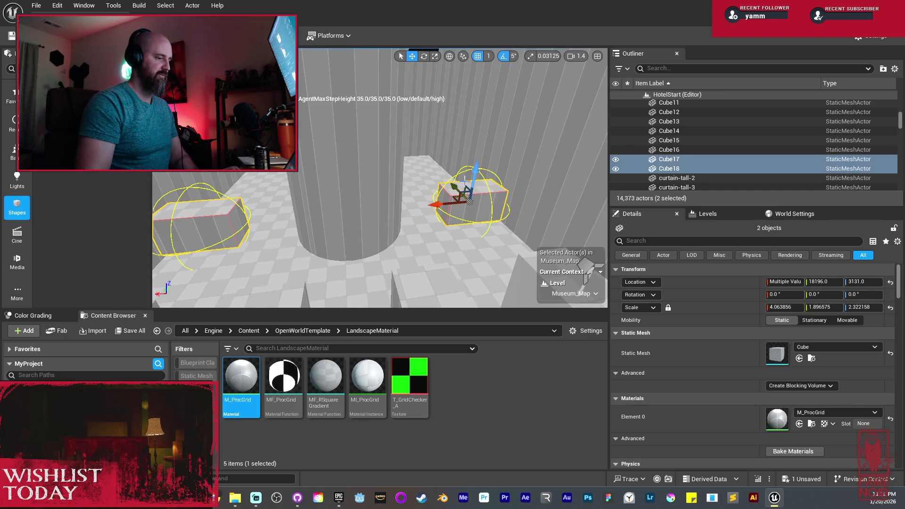
{"action": "mouse_move", "coordinate": [478, 175]}
{"action": "left_mouse_down", "text": "alt"}
{"action": "mouse_move", "coordinate": [482, 112]}
{"action": "mouse_move", "coordinate": [266, 182]}
{"action": "mouse_move", "coordinate": [262, 149]}
{"action": "mouse_move", "coordinate": [263, 196]}
{"action": "left_mouse_up", "text": "alt"}
{"action": "key", "text": "w"}
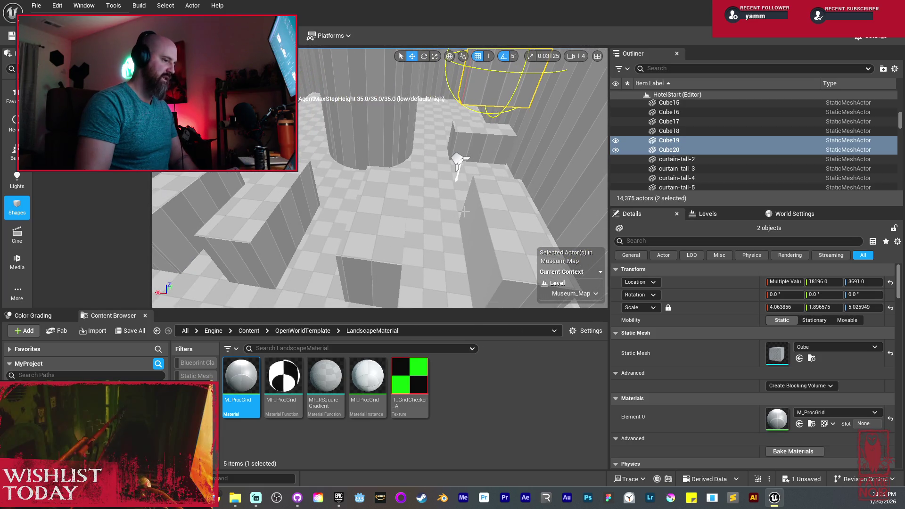
Step: Copy dividers Cube8–Cube11 upward as Cube21–Cube24 and stretch them to Z scale 8.57
{"action": "left_click", "coordinate": [472, 236]}
{"action": "left_click", "coordinate": [369, 264], "text": "ctrl"}
{"action": "left_click", "coordinate": [264, 222], "text": "ctrl"}
{"action": "left_click", "coordinate": [198, 213], "text": "ctrl"}
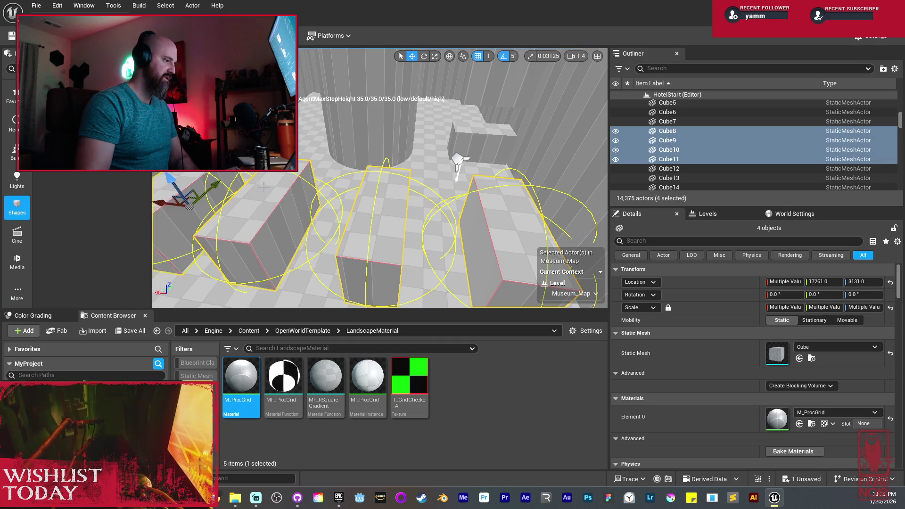
{"action": "key", "text": "f"}
{"action": "left_click_drag", "start_coordinate": [370, 144], "coordinate": [370, 85]}
{"action": "key", "text": "f"}
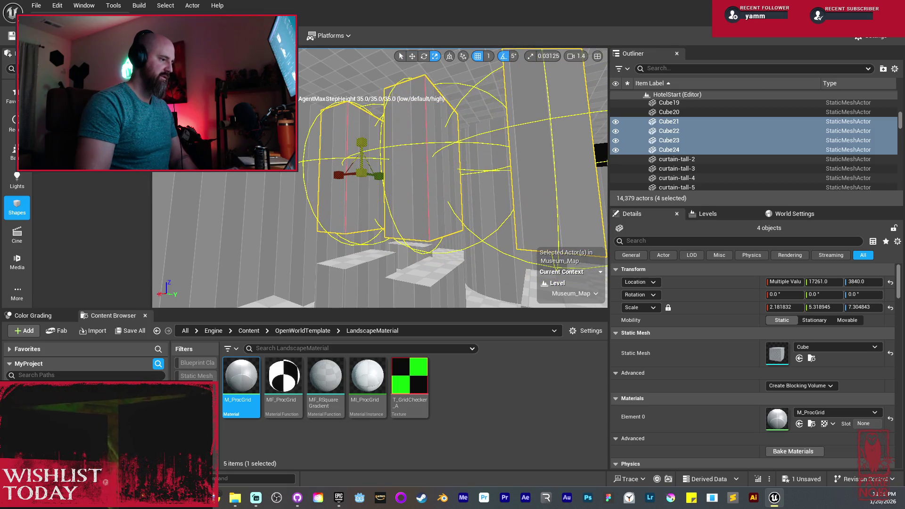
{"action": "mouse_move", "coordinate": [363, 124]}
{"action": "left_mouse_down"}
{"action": "mouse_move", "coordinate": [365, 107]}
{"action": "mouse_move", "coordinate": [366, 167]}
{"action": "left_mouse_up"}
{"action": "key", "text": "r"}
{"action": "mouse_move", "coordinate": [324, 99]}
{"action": "left_mouse_down"}
{"action": "mouse_move", "coordinate": [324, 89]}
{"action": "mouse_move", "coordinate": [343, 162]}
{"action": "mouse_move", "coordinate": [356, 164]}
{"action": "left_mouse_up"}
{"action": "key", "text": "w"}
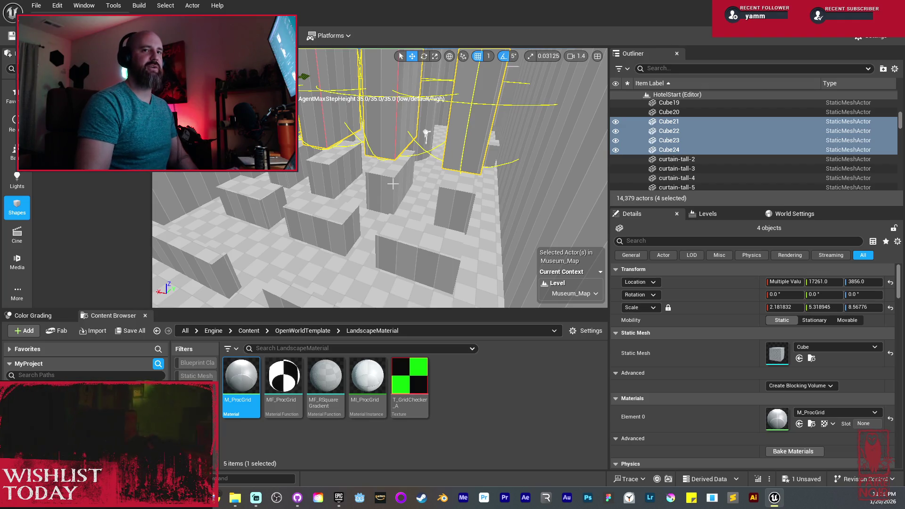
Step: Nudge Cube17 and Cube19 along X, then select Cube20 and Cube18
{"action": "scroll", "coordinate": [392, 184], "scroll_direction": "up", "scroll_amount": 5}
{"action": "scroll", "coordinate": [380, 179], "scroll_direction": "up", "scroll_amount": 5}
{"action": "left_click_drag", "start_coordinate": [377, 189], "coordinate": [302, 189]}
{"action": "left_click", "coordinate": [372, 208]}
{"action": "left_click", "coordinate": [386, 108], "text": "ctrl"}
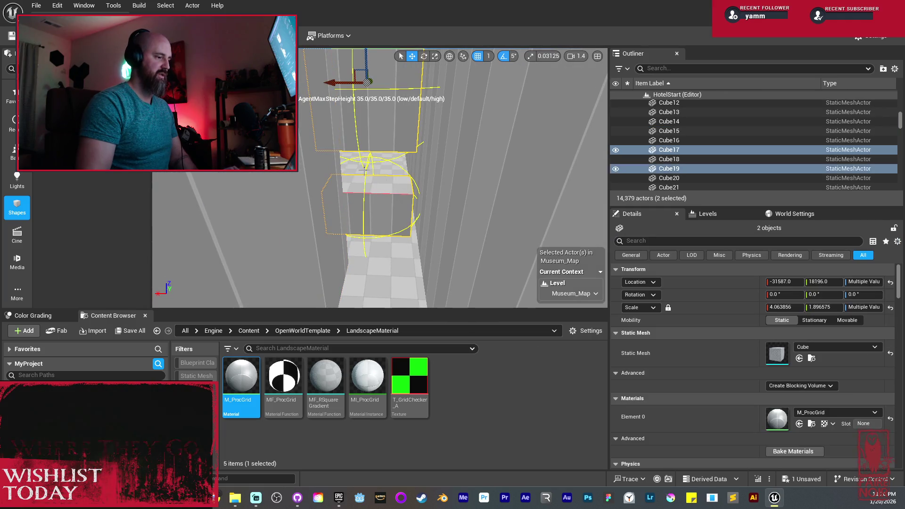
{"action": "left_click_drag", "start_coordinate": [352, 85], "coordinate": [351, 84]}
{"action": "mouse_move", "coordinate": [358, 132]}
{"action": "left_mouse_down"}
{"action": "mouse_move", "coordinate": [381, 127]}
{"action": "mouse_move", "coordinate": [381, 169]}
{"action": "mouse_move", "coordinate": [363, 176]}
{"action": "mouse_move", "coordinate": [405, 238]}
{"action": "mouse_move", "coordinate": [347, 191]}
{"action": "mouse_move", "coordinate": [382, 207]}
{"action": "mouse_move", "coordinate": [313, 171]}
{"action": "mouse_move", "coordinate": [419, 151]}
{"action": "mouse_move", "coordinate": [497, 193]}
{"action": "mouse_move", "coordinate": [418, 254]}
{"action": "mouse_move", "coordinate": [505, 162]}
{"action": "mouse_move", "coordinate": [495, 179]}
{"action": "mouse_move", "coordinate": [530, 162]}
{"action": "left_mouse_up"}
{"action": "left_click", "coordinate": [381, 170]}
{"action": "left_click", "coordinate": [373, 158], "text": "ctrl"}
Step: Switch to Lit and copy SpotLight4 and SpotLight5 to Y 19064 as SpotLight8 and SpotLight9
{"action": "key", "text": "alt+4"}
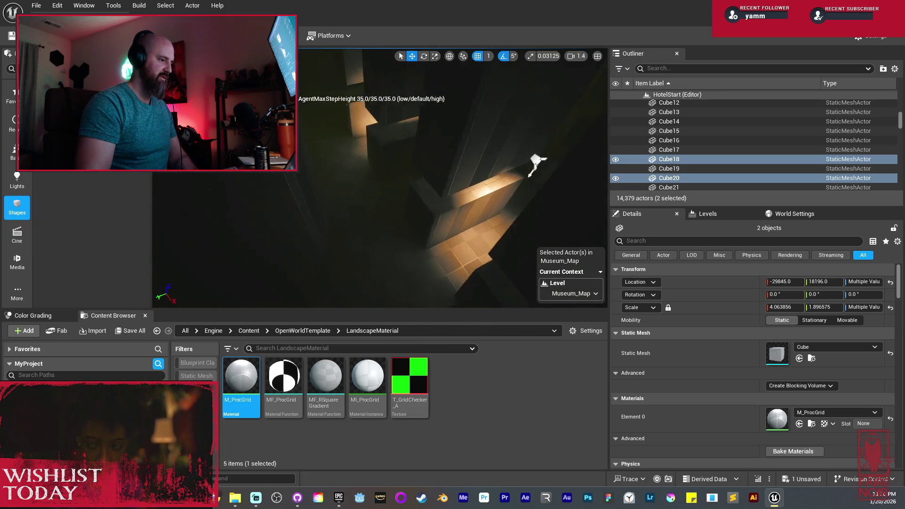
{"action": "left_click", "coordinate": [541, 165]}
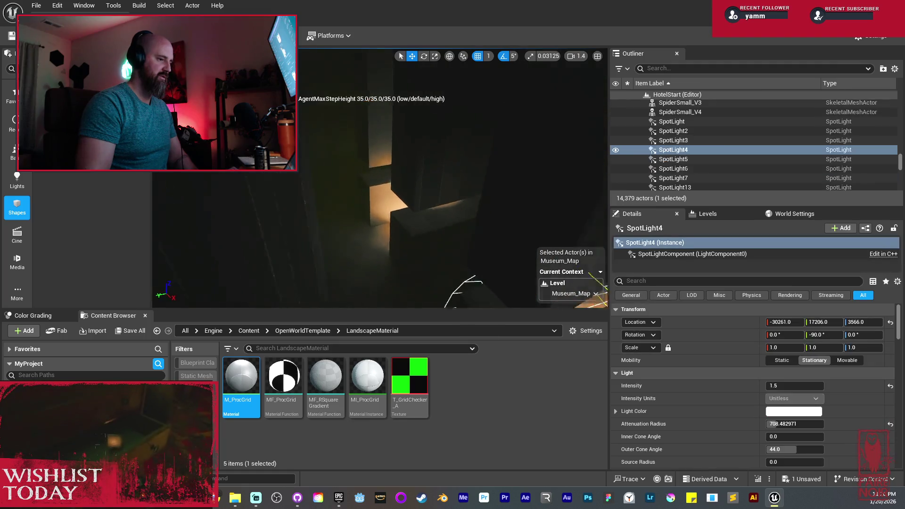
{"action": "left_click", "coordinate": [430, 89], "text": "ctrl"}
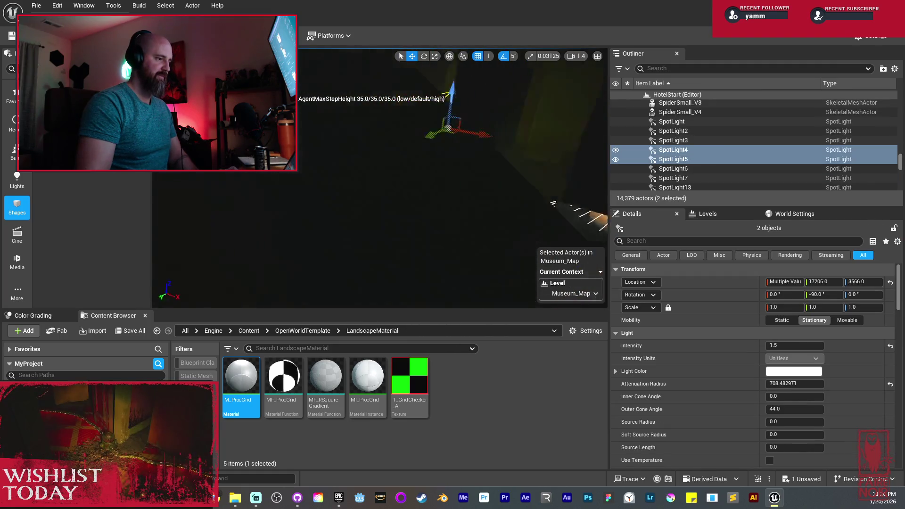
{"action": "key", "text": "ctrl+d"}
{"action": "left_click_drag", "start_coordinate": [424, 118], "coordinate": [309, 144]}
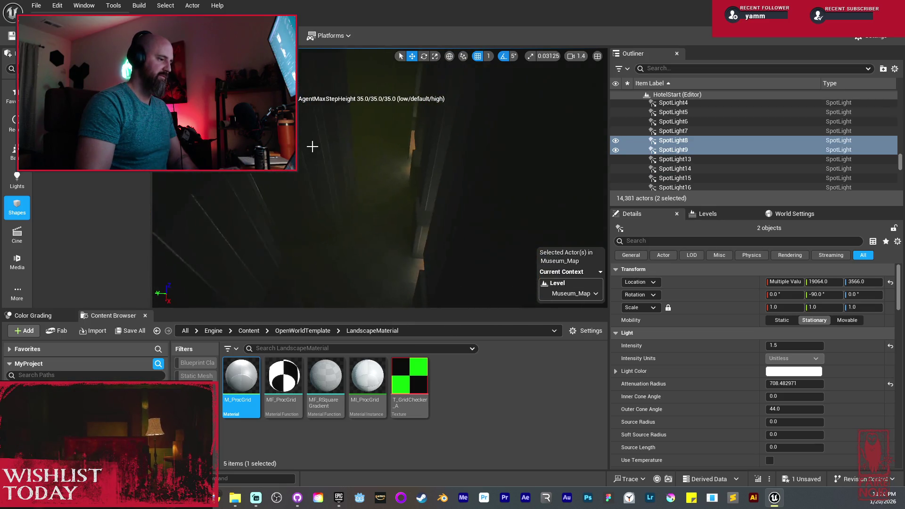
{"action": "key", "text": "Escape"}
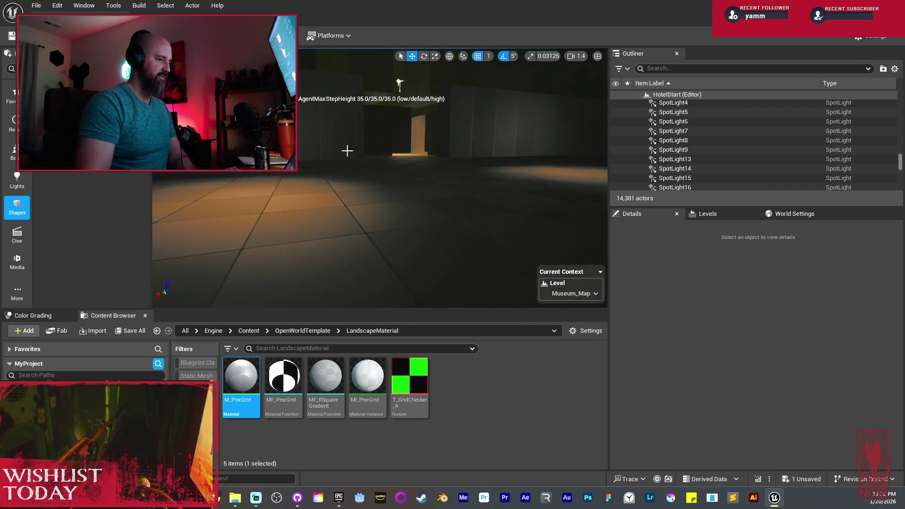
{"action": "left_click", "coordinate": [505, 115]}
Step: Lower Cube13 and Cube14 to Z 3080
{"action": "left_click", "coordinate": [401, 109], "text": "ctrl"}
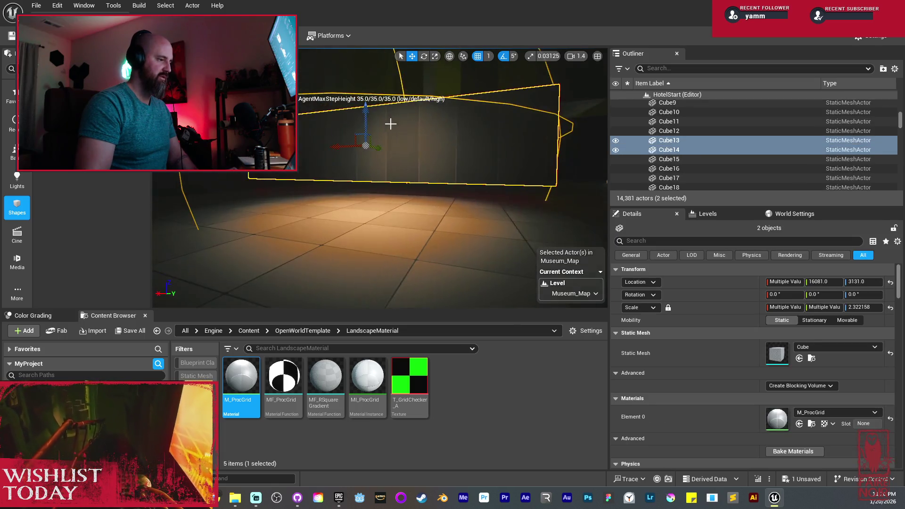
{"action": "left_click_drag", "start_coordinate": [366, 110], "coordinate": [366, 123]}
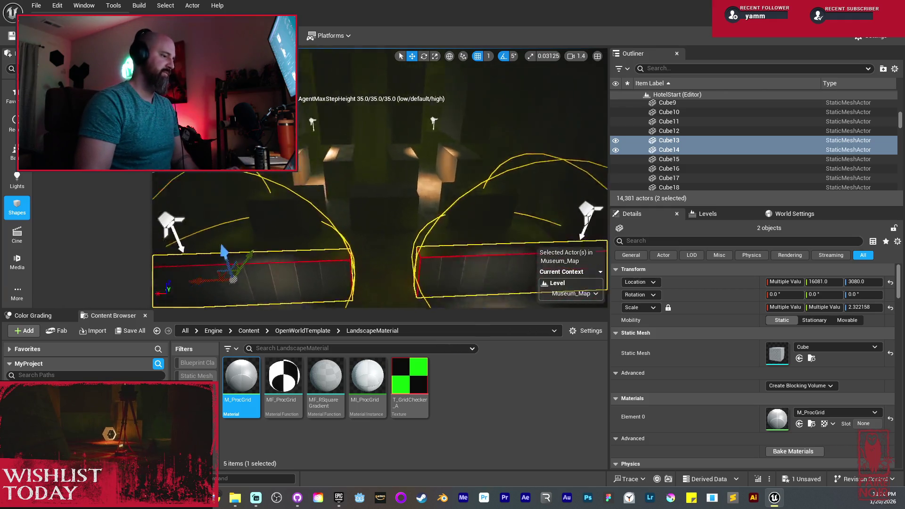
{"action": "key", "text": "Escape"}
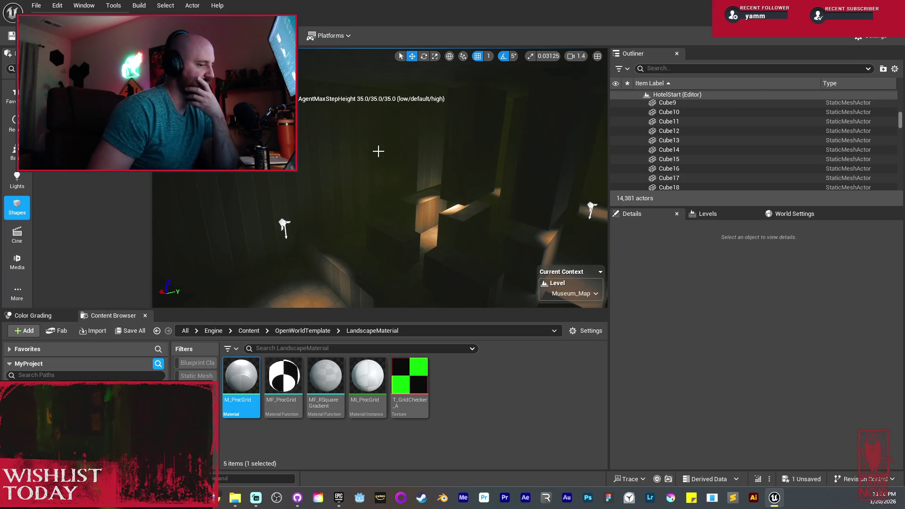
Step: Fly through the lit room past the spotlight pools over to Cube18
{"action": "left_click_drag", "start_coordinate": [378, 151], "coordinate": [378, 170]}
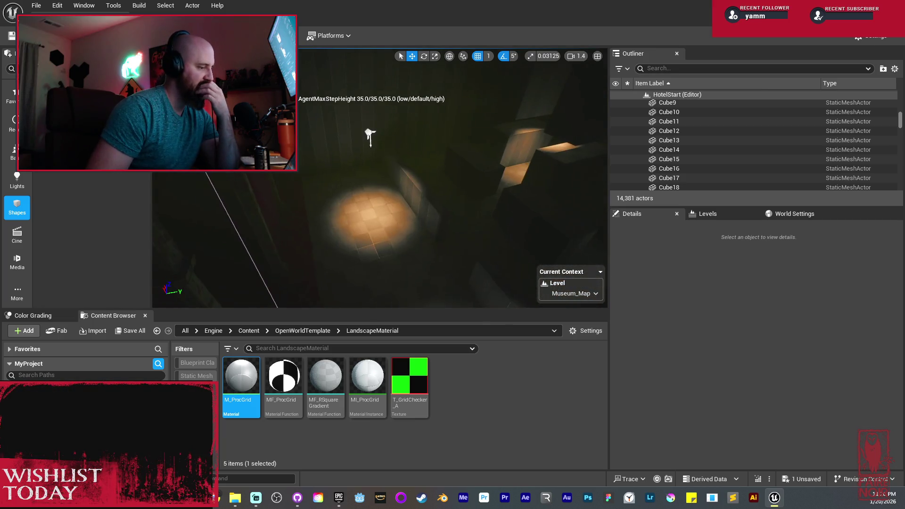
{"action": "mouse_move", "coordinate": [370, 137]}
{"action": "left_mouse_down"}
{"action": "mouse_move", "coordinate": [404, 102]}
{"action": "mouse_move", "coordinate": [403, 112]}
{"action": "left_mouse_up"}
{"action": "left_click_drag", "start_coordinate": [391, 181], "coordinate": [394, 142]}
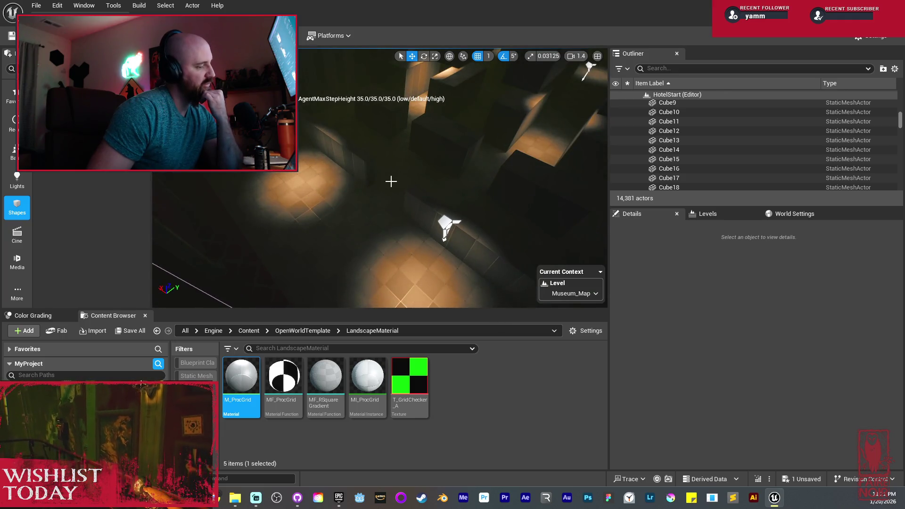
{"action": "left_click_drag", "start_coordinate": [388, 204], "coordinate": [387, 196]}
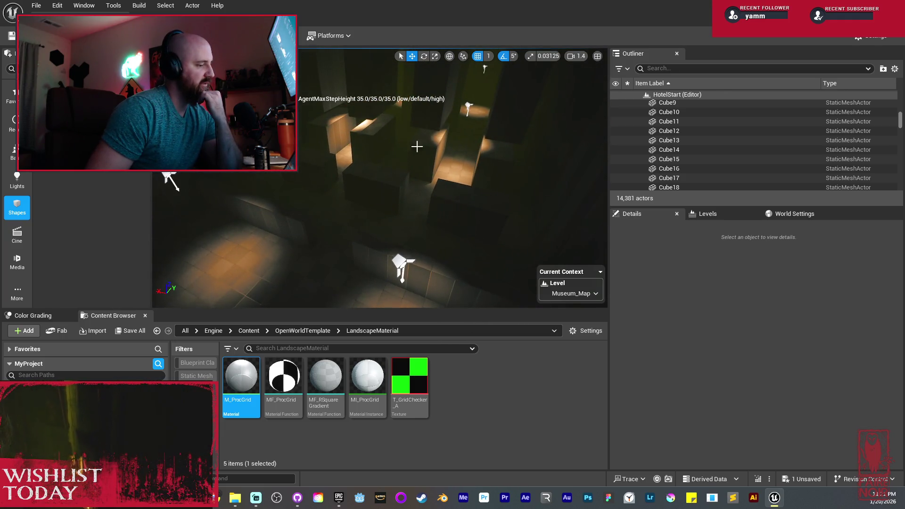
{"action": "mouse_move", "coordinate": [411, 146]}
{"action": "left_mouse_down"}
{"action": "mouse_move", "coordinate": [415, 156]}
{"action": "mouse_move", "coordinate": [414, 137]}
{"action": "mouse_move", "coordinate": [396, 136]}
{"action": "left_mouse_up"}
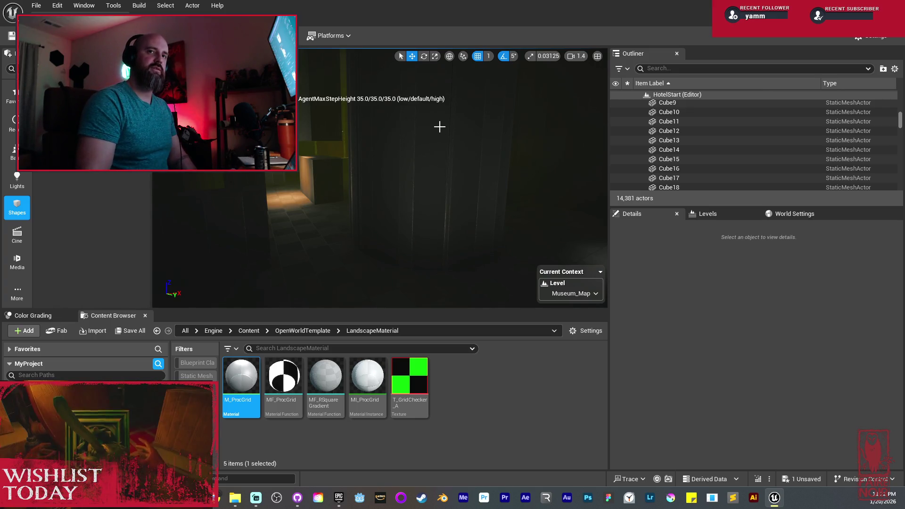
{"action": "left_click_drag", "start_coordinate": [419, 166], "coordinate": [442, 177]}
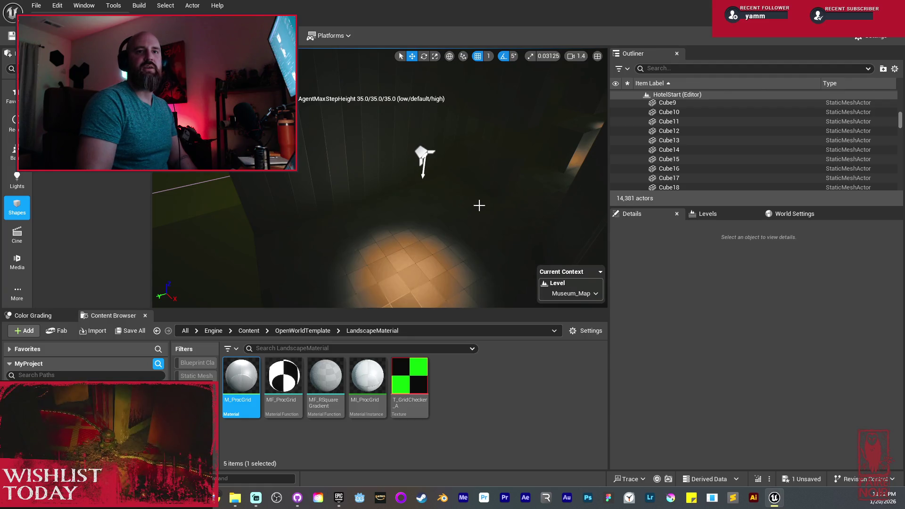
{"action": "mouse_move", "coordinate": [476, 199]}
{"action": "left_mouse_down"}
{"action": "mouse_move", "coordinate": [439, 200]}
{"action": "mouse_move", "coordinate": [453, 210]}
{"action": "left_mouse_up"}
{"action": "double_click", "coordinate": [669, 188]}
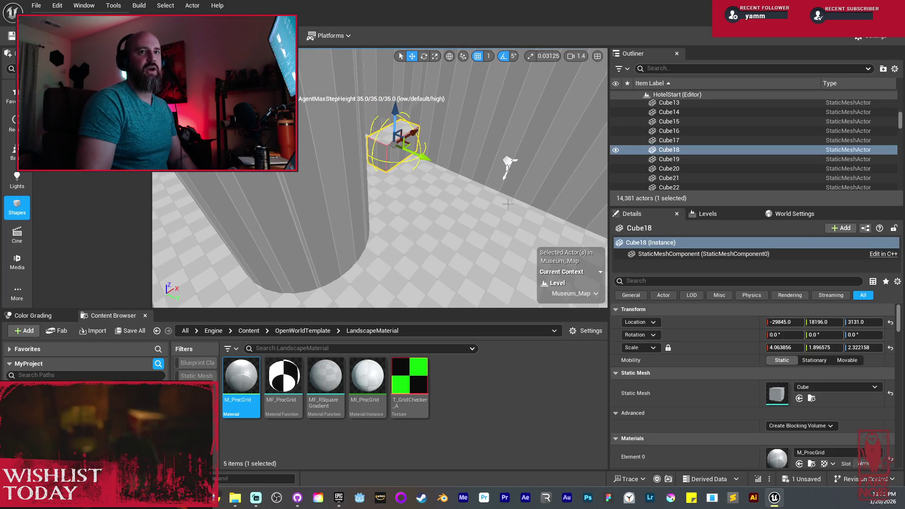
Step: Copy Cube18 along Y as Cube25 and narrow it along X
{"action": "left_click_drag", "start_coordinate": [452, 210], "coordinate": [441, 208]}
{"action": "mouse_move", "coordinate": [392, 160]}
{"action": "left_mouse_down"}
{"action": "mouse_move", "coordinate": [493, 198]}
{"action": "mouse_move", "coordinate": [471, 210]}
{"action": "left_mouse_up"}
{"action": "key", "text": "r"}
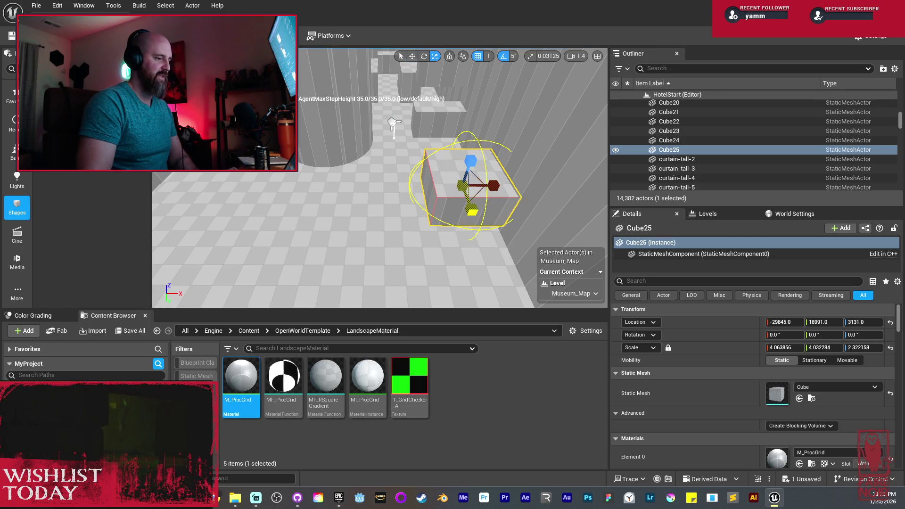
{"action": "left_click_drag", "start_coordinate": [460, 192], "coordinate": [475, 222]}
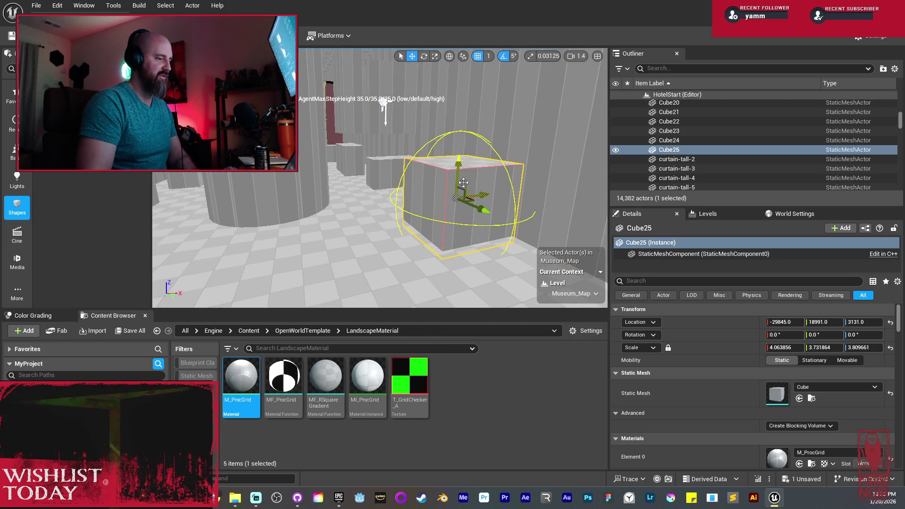
{"action": "mouse_move", "coordinate": [462, 169]}
{"action": "left_mouse_down"}
{"action": "mouse_move", "coordinate": [440, 170]}
{"action": "mouse_move", "coordinate": [444, 182]}
{"action": "mouse_move", "coordinate": [421, 197]}
{"action": "mouse_move", "coordinate": [421, 174]}
{"action": "left_mouse_up"}
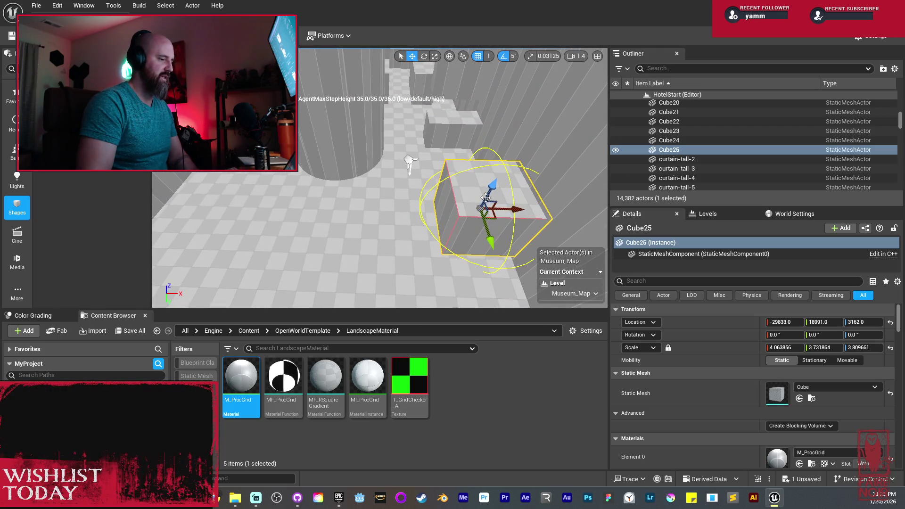
{"action": "key", "text": "r"}
{"action": "left_click_drag", "start_coordinate": [510, 211], "coordinate": [382, 191]}
{"action": "key", "text": "w"}
{"action": "left_click_drag", "start_coordinate": [491, 206], "coordinate": [487, 189]}
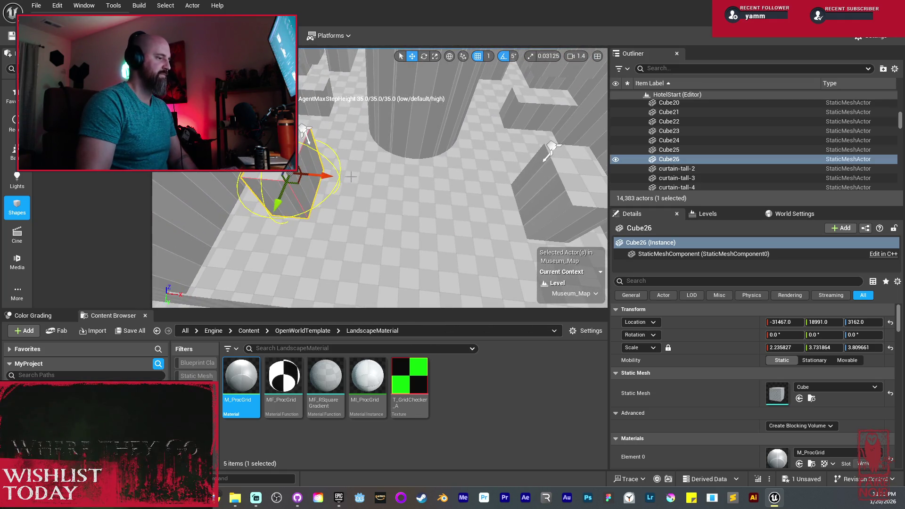
Step: Move Cube25 and Cube26 to Y 19123, then copy Cube25 further along the row
{"action": "left_click_drag", "start_coordinate": [337, 171], "coordinate": [368, 175]}
{"action": "left_click", "coordinate": [490, 184], "text": "ctrl"}
{"action": "left_click_drag", "start_coordinate": [494, 189], "coordinate": [479, 197]}
{"action": "left_click", "coordinate": [516, 182]}
{"action": "mouse_move", "coordinate": [518, 166]}
{"action": "left_mouse_down"}
{"action": "mouse_move", "coordinate": [485, 194]}
{"action": "mouse_move", "coordinate": [458, 182]}
{"action": "mouse_move", "coordinate": [350, 213]}
{"action": "left_mouse_up"}
{"action": "key", "text": "w"}
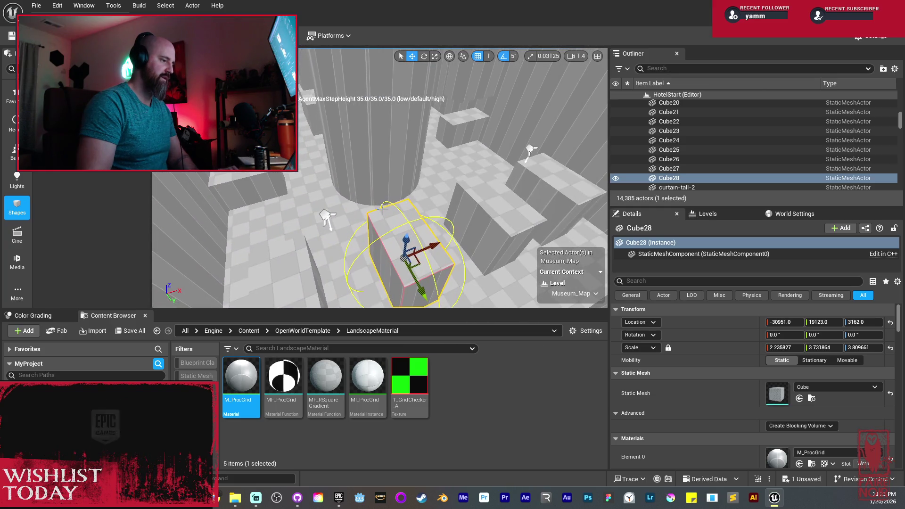
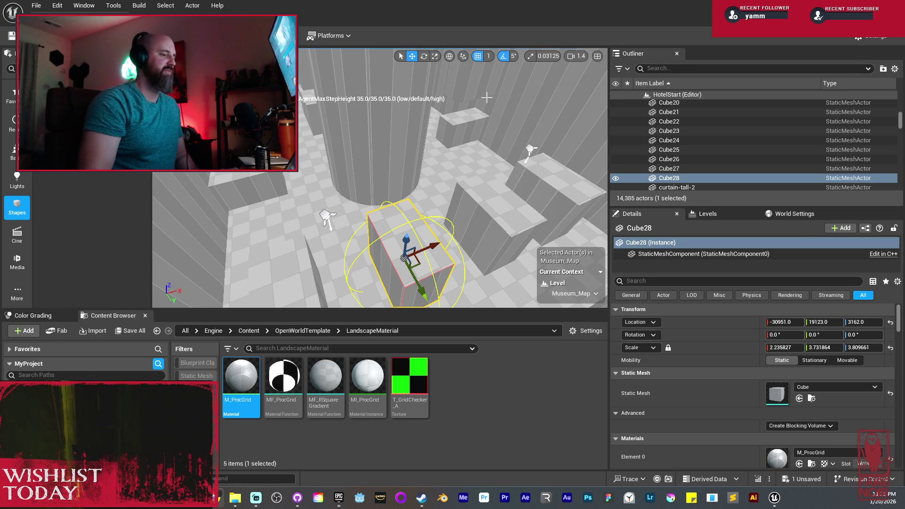
Step: Frame the view on Cube28 and look across the blockout toward the spotlights
{"action": "key", "text": "f"}
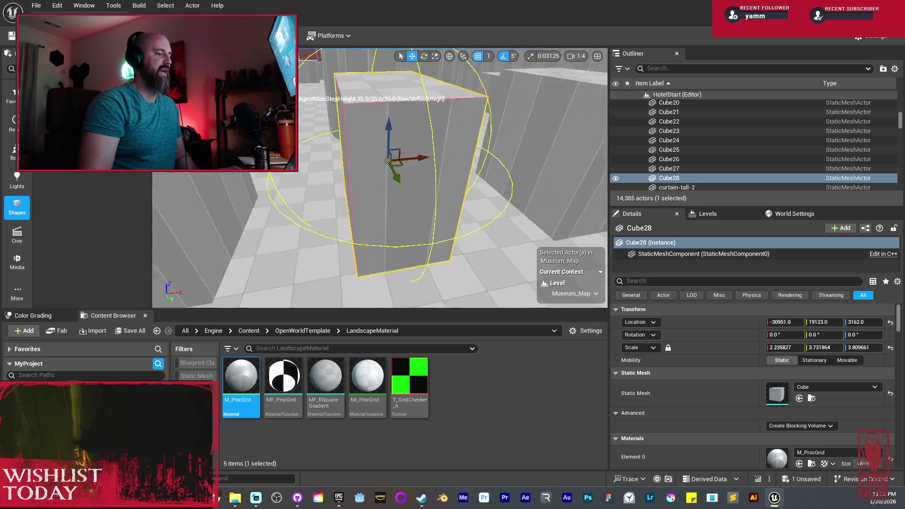
{"action": "scroll", "coordinate": [486, 106], "scroll_direction": "down", "scroll_amount": 10}
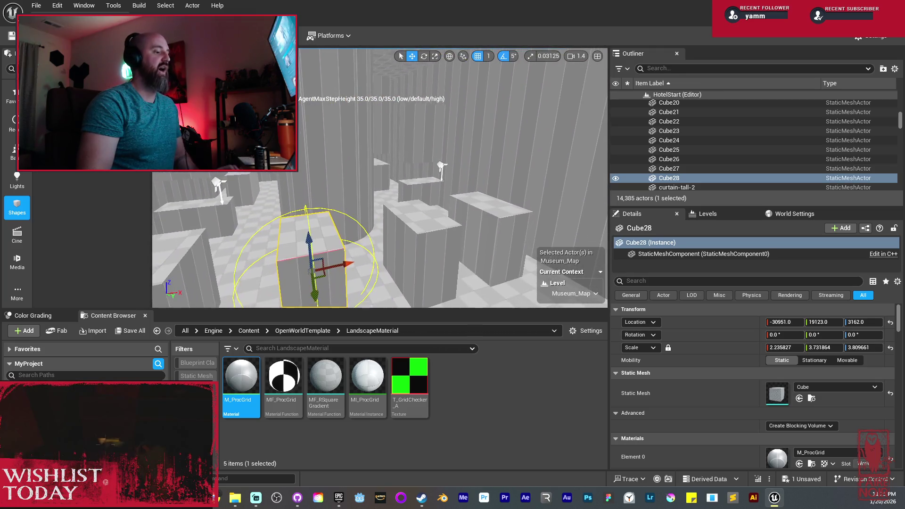
{"action": "scroll", "coordinate": [485, 107], "scroll_direction": "down", "scroll_amount": 3}
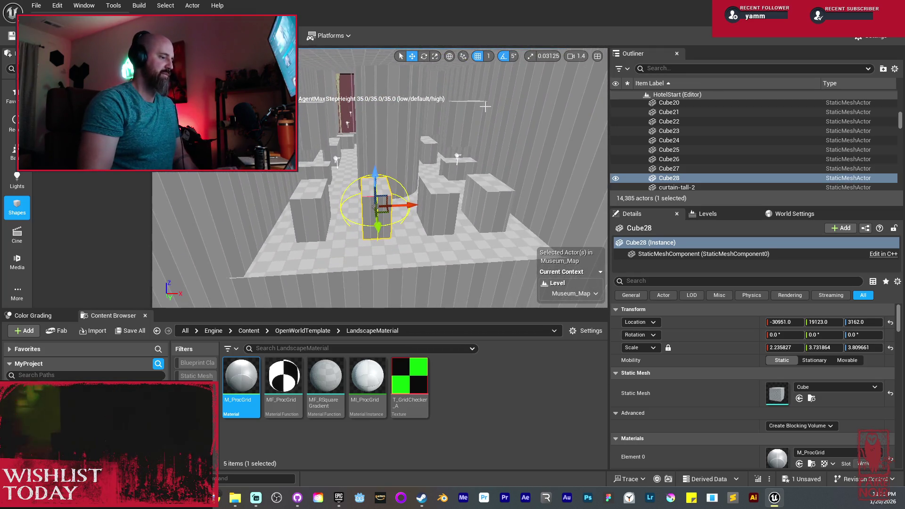
{"action": "scroll", "coordinate": [482, 131], "scroll_direction": "up", "scroll_amount": 5}
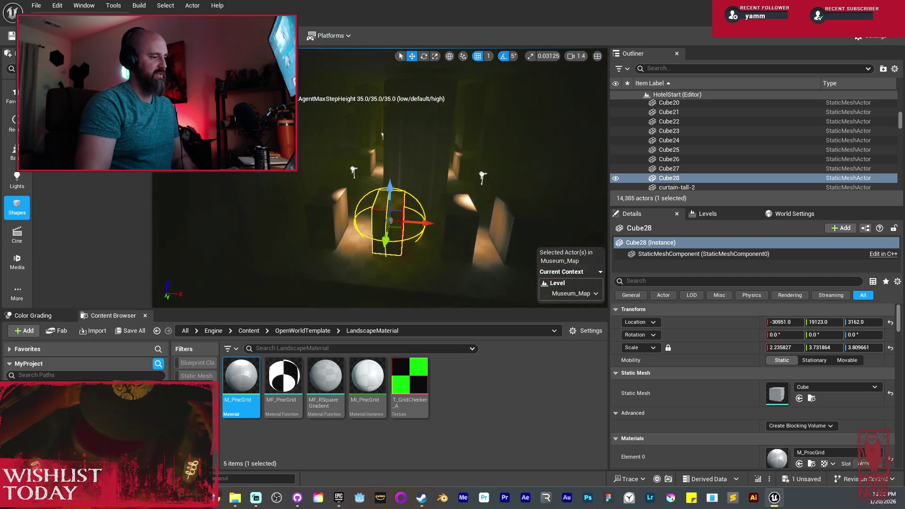
{"action": "left_click_drag", "start_coordinate": [482, 132], "coordinate": [479, 137]}
{"action": "key", "text": "f"}
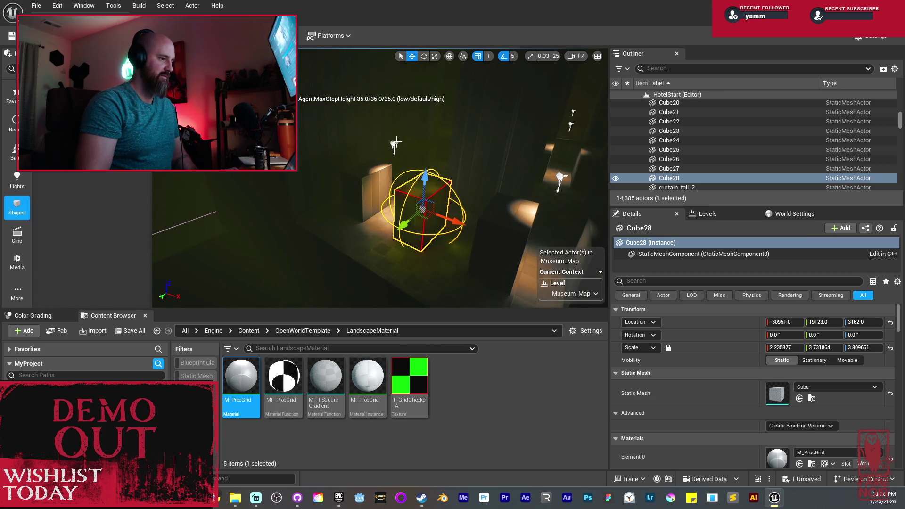
Step: Select the SpotLight8 and SpotLight9 pair and Alt-drag copies along Y to 20748
{"action": "left_click", "coordinate": [395, 144]}
{"action": "left_click", "coordinate": [463, 199], "text": "ctrl"}
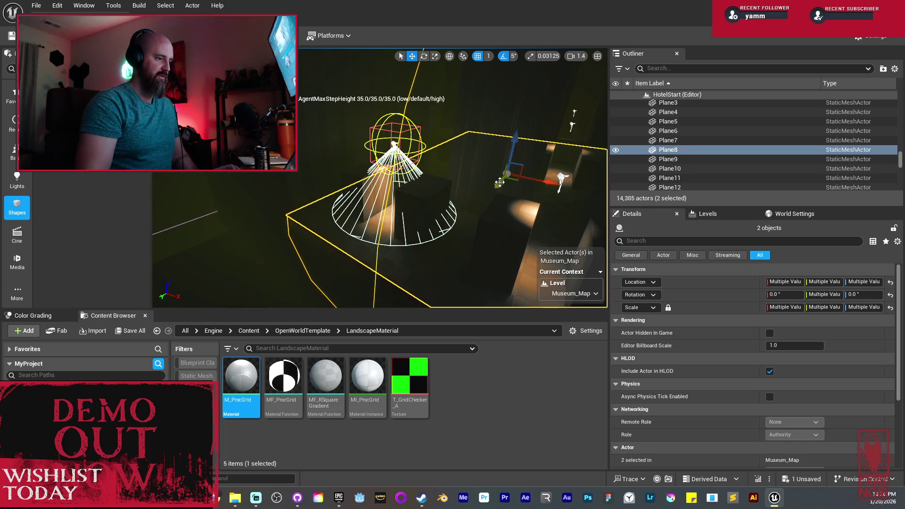
{"action": "left_click", "coordinate": [562, 177]}
{"action": "left_click", "coordinate": [378, 150], "text": "ctrl"}
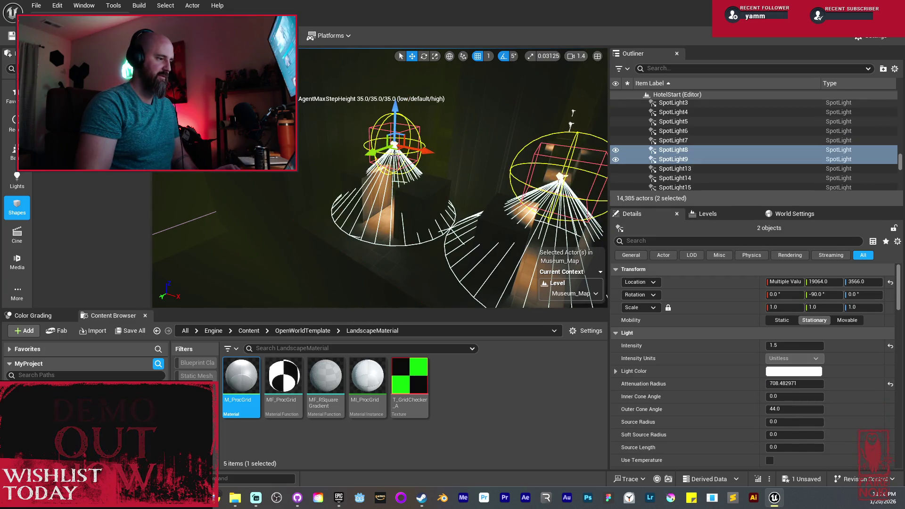
{"action": "mouse_move", "coordinate": [373, 151]}
{"action": "left_mouse_down", "text": "alt"}
{"action": "mouse_move", "coordinate": [462, 152]}
{"action": "mouse_move", "coordinate": [405, 147]}
{"action": "mouse_move", "coordinate": [443, 129]}
{"action": "mouse_move", "coordinate": [414, 140]}
{"action": "mouse_move", "coordinate": [414, 222]}
{"action": "mouse_move", "coordinate": [410, 174]}
{"action": "mouse_move", "coordinate": [392, 190]}
{"action": "mouse_move", "coordinate": [425, 208]}
{"action": "mouse_move", "coordinate": [552, 236]}
{"action": "mouse_move", "coordinate": [566, 269]}
{"action": "left_mouse_up", "text": "alt"}
Step: Fly around to inspect the new SpotLight10 and SpotLight11, then deselect them
{"action": "key", "text": "d"}
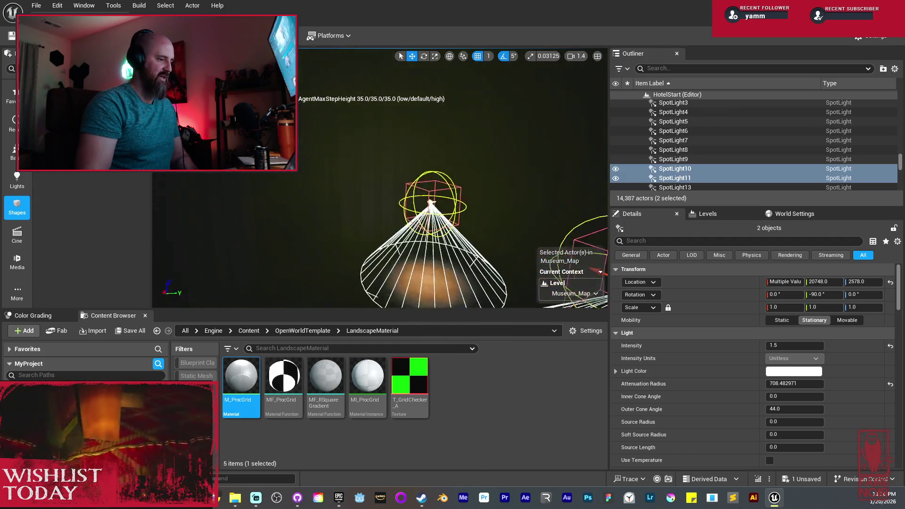
{"action": "key", "text": "s"}
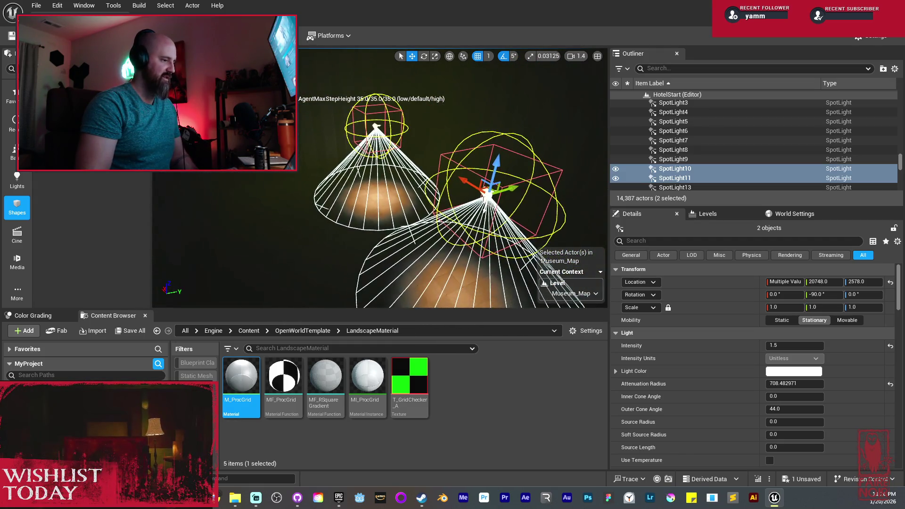
{"action": "key", "text": "a"}
{"action": "key", "text": "w"}
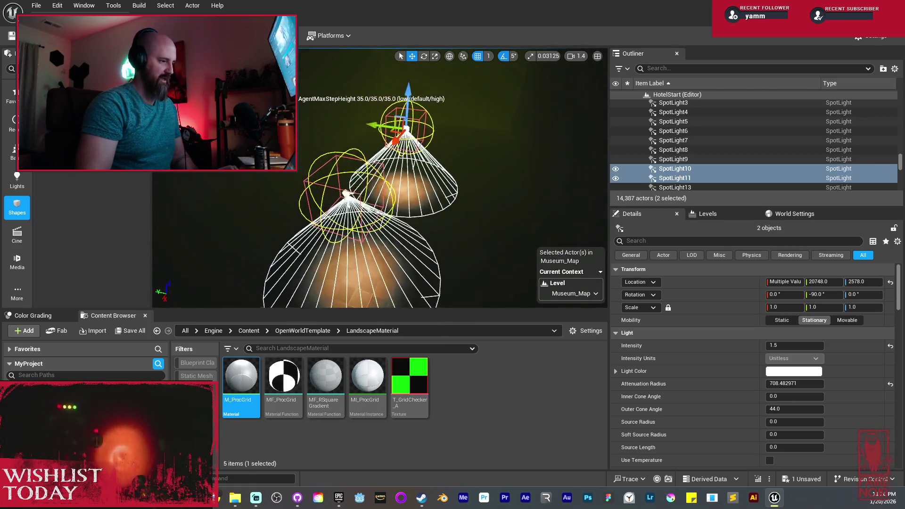
{"action": "left_click", "coordinate": [465, 197]}
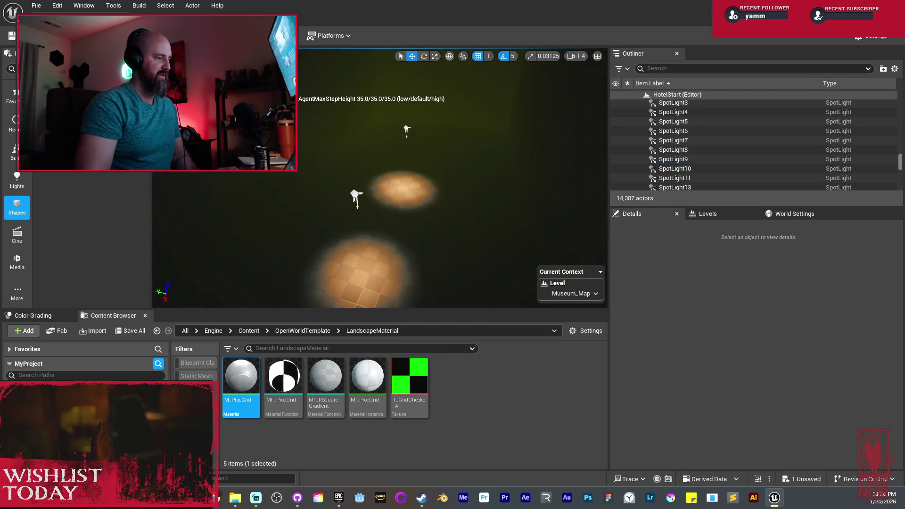
{"action": "key", "text": "w"}
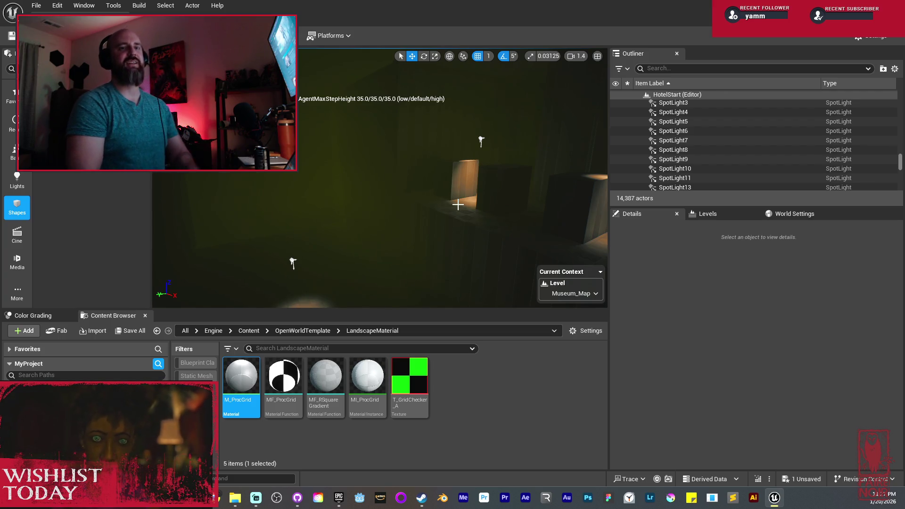
{"action": "mouse_move", "coordinate": [467, 71]}
{"action": "left_mouse_down"}
{"action": "mouse_move", "coordinate": [481, 113]}
{"action": "mouse_move", "coordinate": [472, 113]}
{"action": "left_mouse_up"}
{"action": "mouse_move", "coordinate": [492, 98]}
{"action": "left_mouse_down"}
{"action": "mouse_move", "coordinate": [492, 123]}
{"action": "mouse_move", "coordinate": [492, 98]}
{"action": "left_mouse_up"}
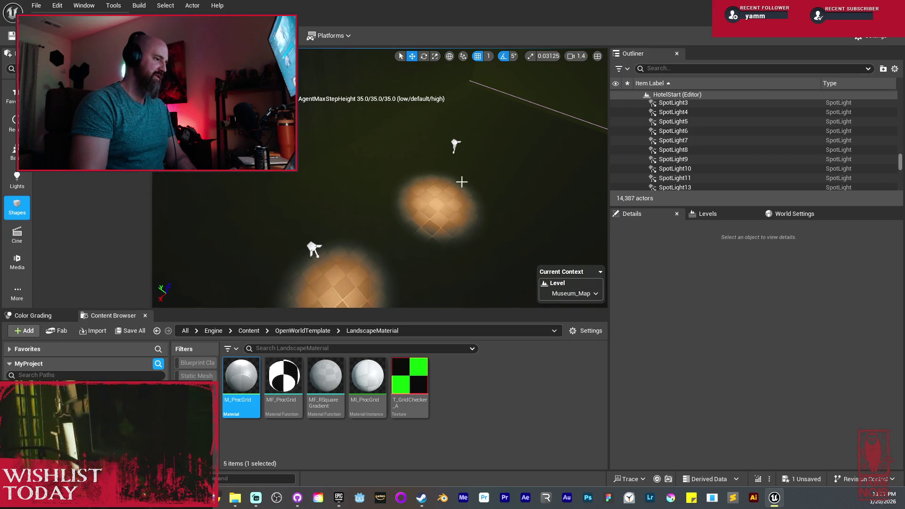
{"action": "left_click_drag", "start_coordinate": [460, 179], "coordinate": [414, 65]}
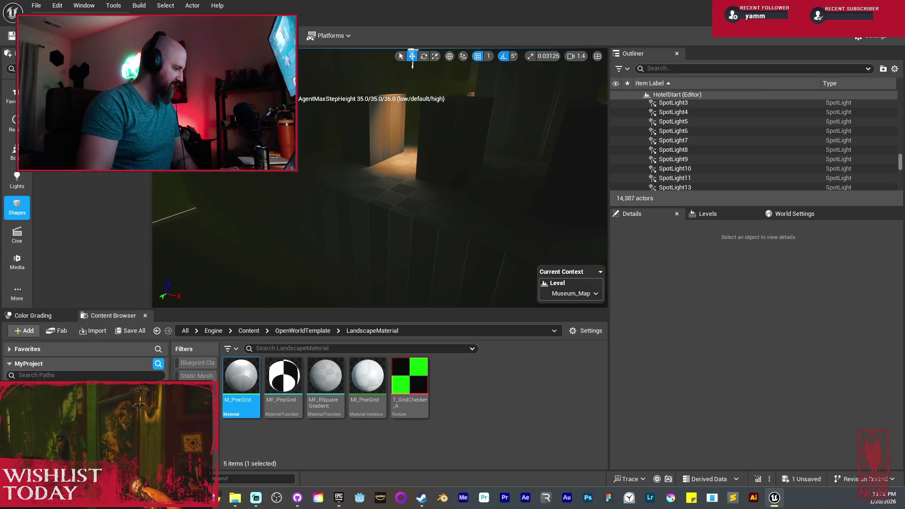
{"action": "left_click", "coordinate": [94, 415]}
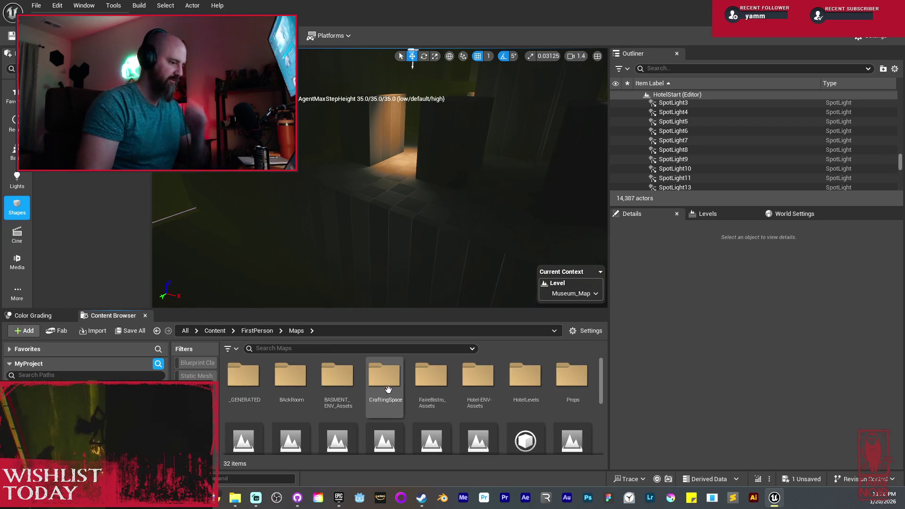
Step: Browse Hotel-ENV-Assets > CatWalk and look over its 18 meshes, including CatWalk and CatWalk_Broken
{"action": "double_click", "coordinate": [474, 385]}
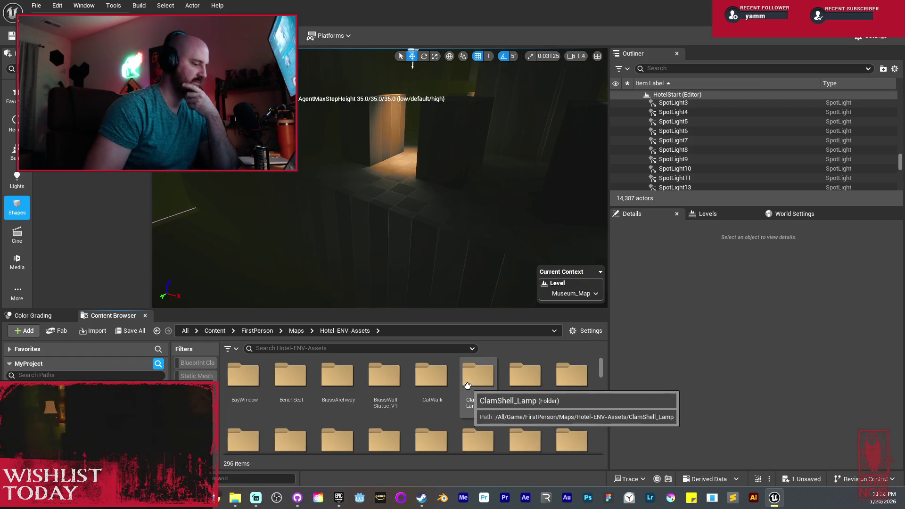
{"action": "left_click", "coordinate": [442, 389]}
{"action": "double_click", "coordinate": [442, 389]}
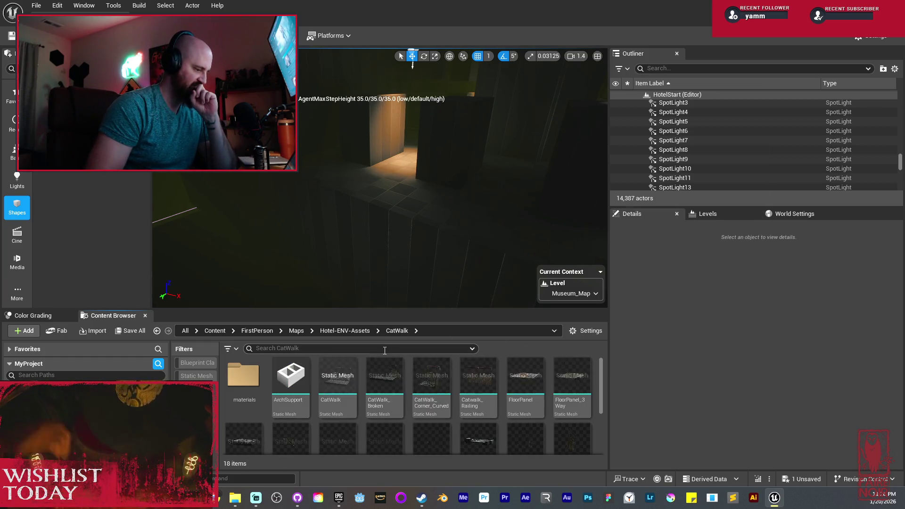
{"action": "mouse_move", "coordinate": [191, 228]}
{"action": "left_mouse_down"}
{"action": "mouse_move", "coordinate": [202, 247]}
{"action": "mouse_move", "coordinate": [192, 234]}
{"action": "mouse_move", "coordinate": [155, 232]}
{"action": "left_mouse_up"}
{"action": "mouse_move", "coordinate": [346, 390]}
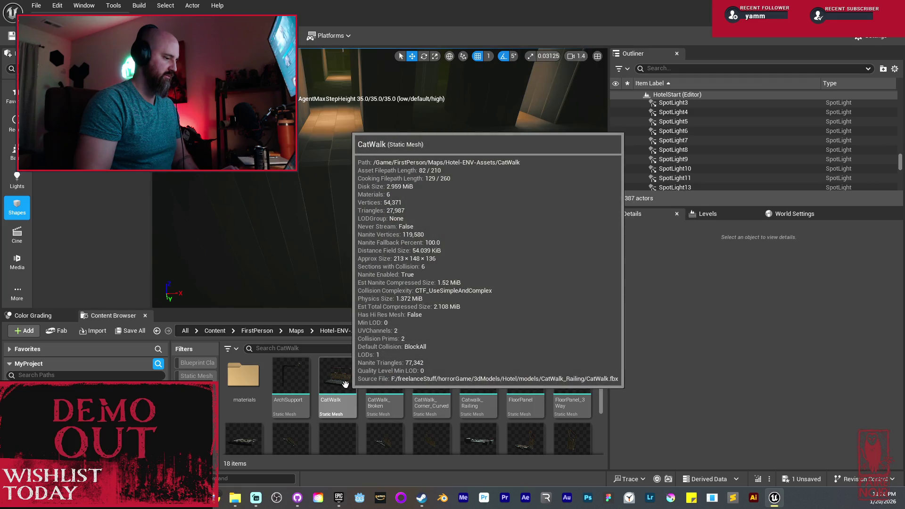
{"action": "mouse_move", "coordinate": [379, 383]}
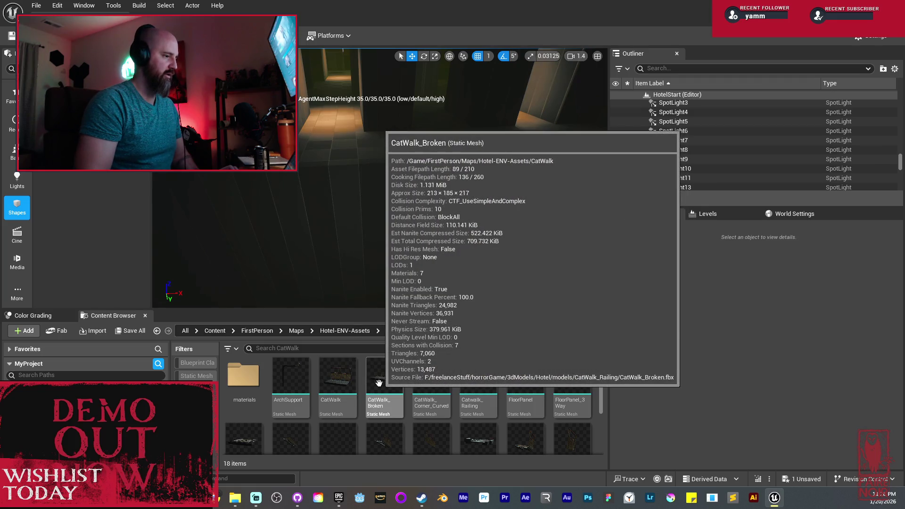
Step: Drop a CatWalk mesh into the corridor as CatWalk13 and nudge it along Y
{"action": "left_click_drag", "start_coordinate": [348, 383], "coordinate": [386, 149]}
{"action": "key", "text": "e"}
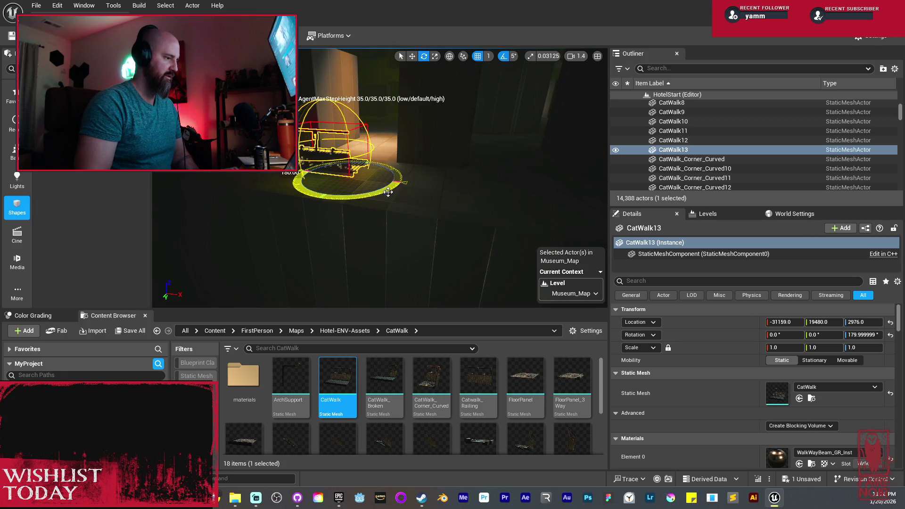
{"action": "key", "text": "f"}
{"action": "key", "text": "w"}
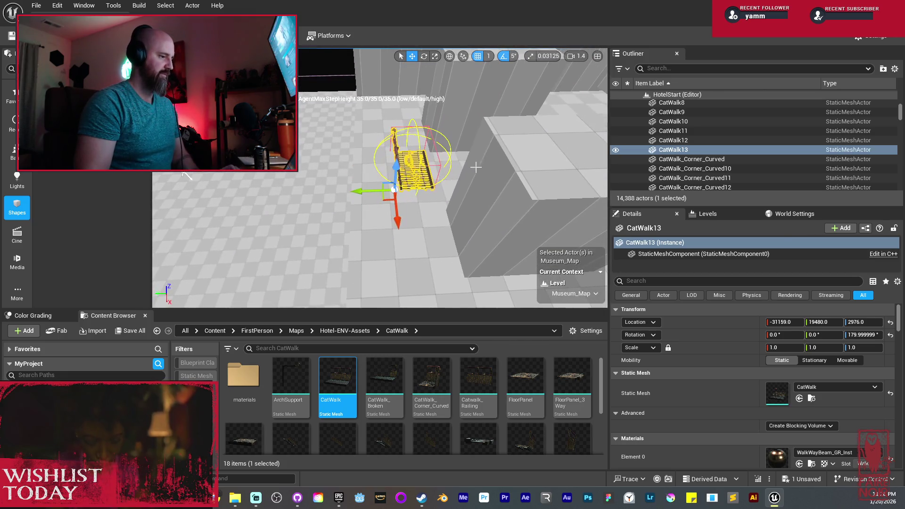
{"action": "mouse_move", "coordinate": [284, 190]}
{"action": "left_mouse_down"}
{"action": "mouse_move", "coordinate": [330, 198]}
{"action": "mouse_move", "coordinate": [312, 208]}
{"action": "left_mouse_up"}
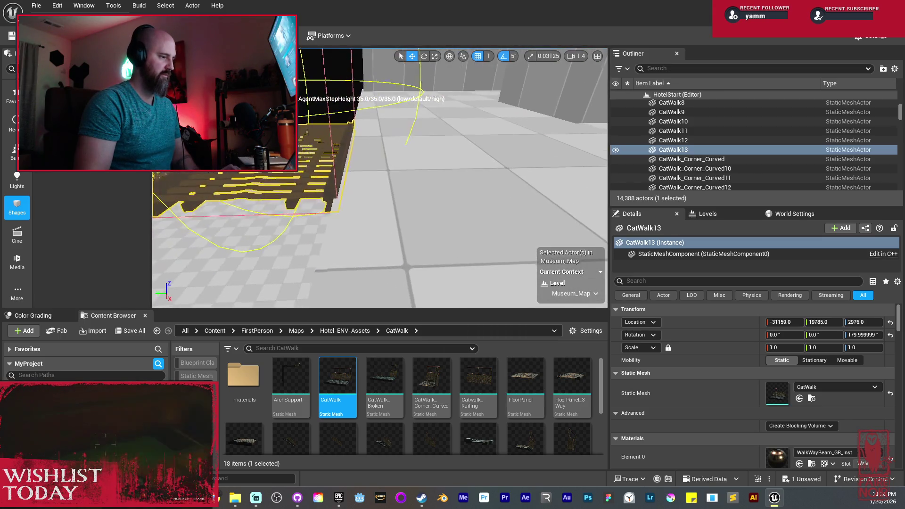
Step: Duplicate the catwalk along X into CatWalk14 and CatWalk15, ending at X -31577
{"action": "scroll", "coordinate": [380, 178], "scroll_direction": "down", "scroll_amount": 2}
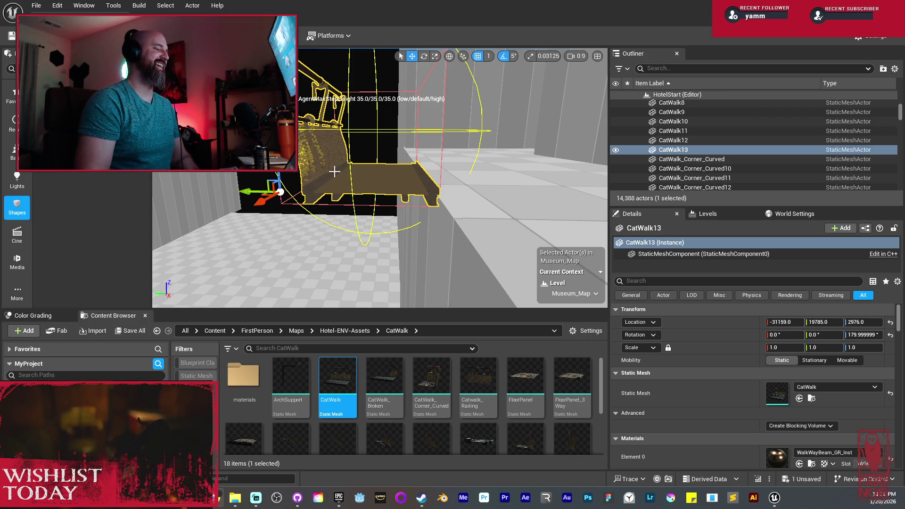
{"action": "left_click_drag", "start_coordinate": [333, 171], "coordinate": [341, 167]}
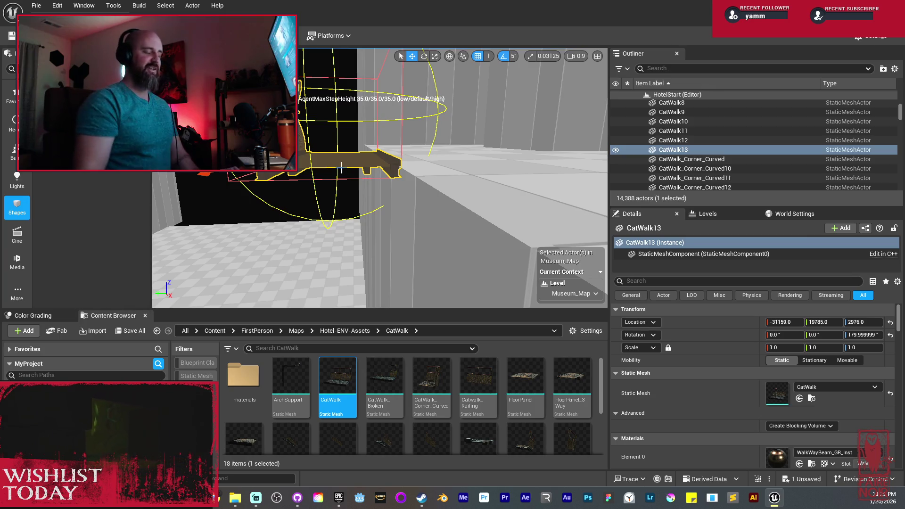
{"action": "mouse_move", "coordinate": [341, 167]}
{"action": "left_mouse_down"}
{"action": "mouse_move", "coordinate": [453, 202]}
{"action": "mouse_move", "coordinate": [407, 209]}
{"action": "left_mouse_up"}
{"action": "left_click_drag", "start_coordinate": [338, 195], "coordinate": [304, 160], "text": "alt"}
{"action": "left_click_drag", "start_coordinate": [465, 199], "coordinate": [409, 206], "text": "alt"}
{"action": "scroll", "coordinate": [380, 179], "scroll_direction": "up", "scroll_amount": 5}
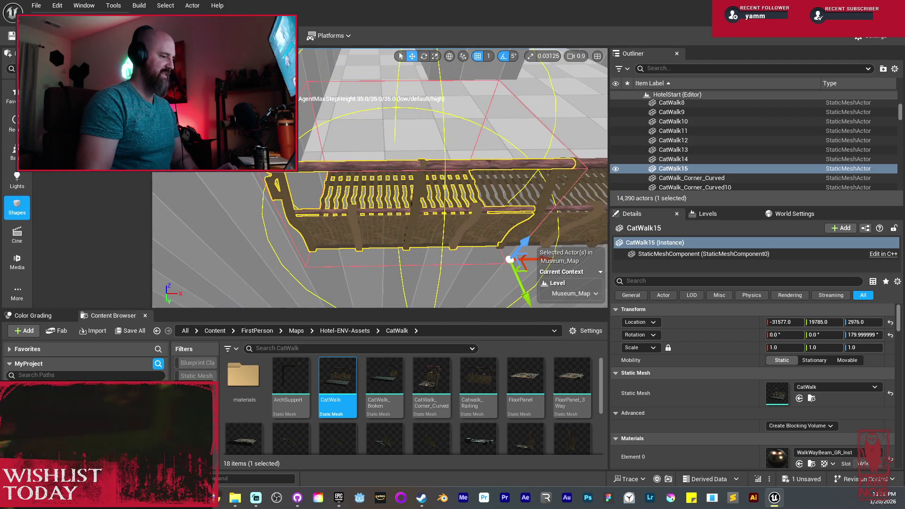
Step: Duplicate the catwalk as CatWalk16 and swap its mesh to CatWalk_Corner_Curved
{"action": "key", "text": "f"}
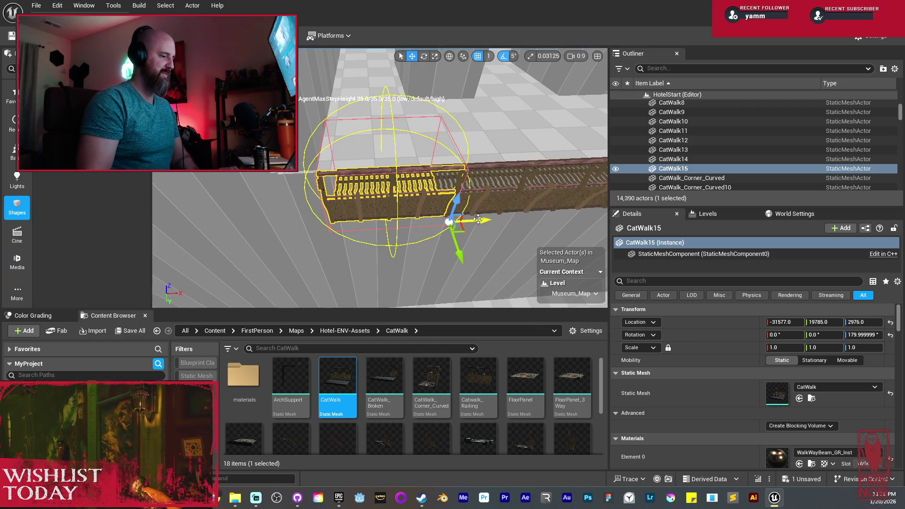
{"action": "left_click_drag", "start_coordinate": [476, 219], "coordinate": [433, 221], "text": "alt"}
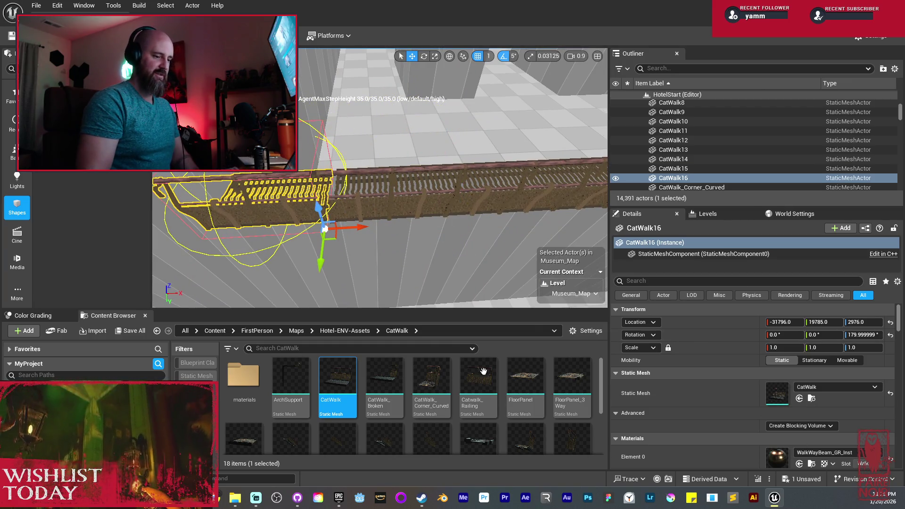
{"action": "left_click_drag", "start_coordinate": [431, 378], "coordinate": [780, 390]}
{"action": "key", "text": "f"}
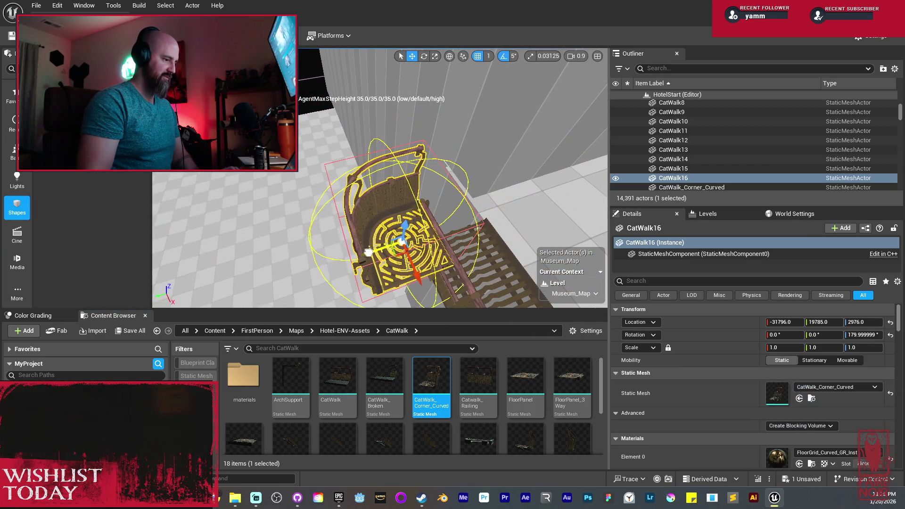
Step: Position the curved corner at Y 19700 and X -31842 to cap the run
{"action": "mouse_move", "coordinate": [404, 257]}
{"action": "left_mouse_down"}
{"action": "mouse_move", "coordinate": [400, 248]}
{"action": "mouse_move", "coordinate": [404, 267]}
{"action": "left_mouse_up"}
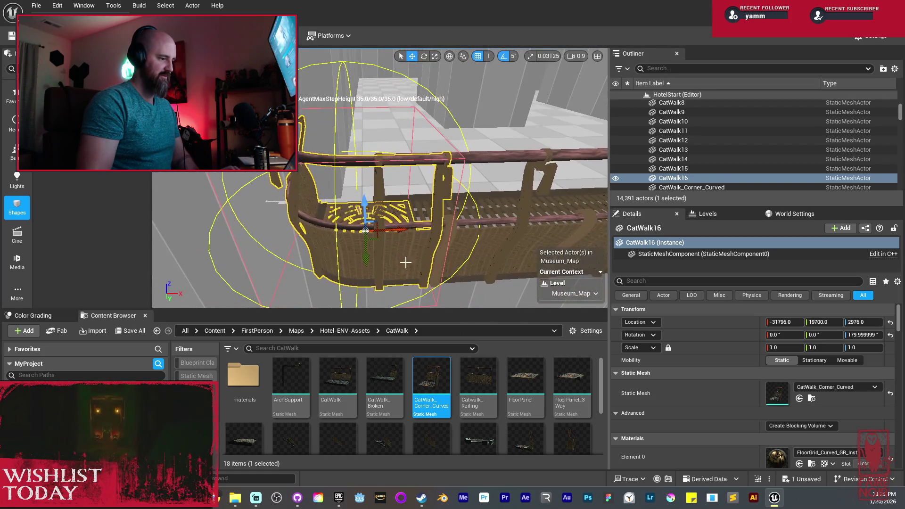
{"action": "left_click_drag", "start_coordinate": [403, 232], "coordinate": [366, 233]}
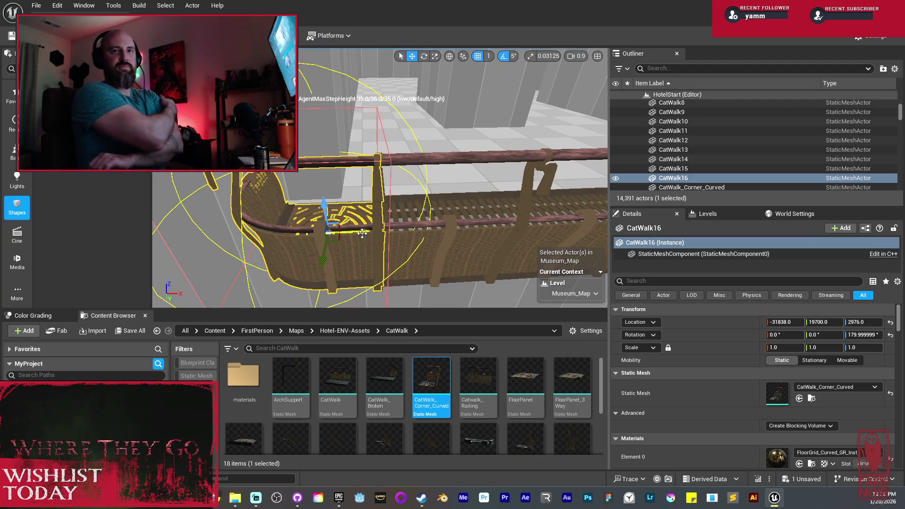
{"action": "mouse_move", "coordinate": [363, 233]}
{"action": "left_mouse_down"}
{"action": "mouse_move", "coordinate": [397, 210]}
{"action": "mouse_move", "coordinate": [387, 208]}
{"action": "mouse_move", "coordinate": [459, 197]}
{"action": "mouse_move", "coordinate": [452, 228]}
{"action": "mouse_move", "coordinate": [436, 238]}
{"action": "mouse_move", "coordinate": [356, 183]}
{"action": "left_mouse_up"}
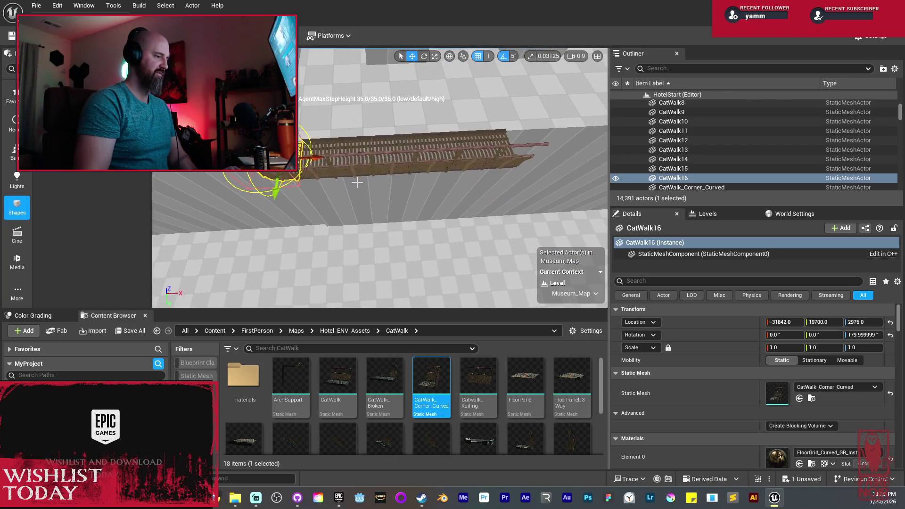
{"action": "left_click", "coordinate": [331, 169], "text": "ctrl"}
Step: Shift the four straight catwalk pieces CatWalk13–16 together along X
{"action": "left_click", "coordinate": [429, 158], "text": "ctrl"}
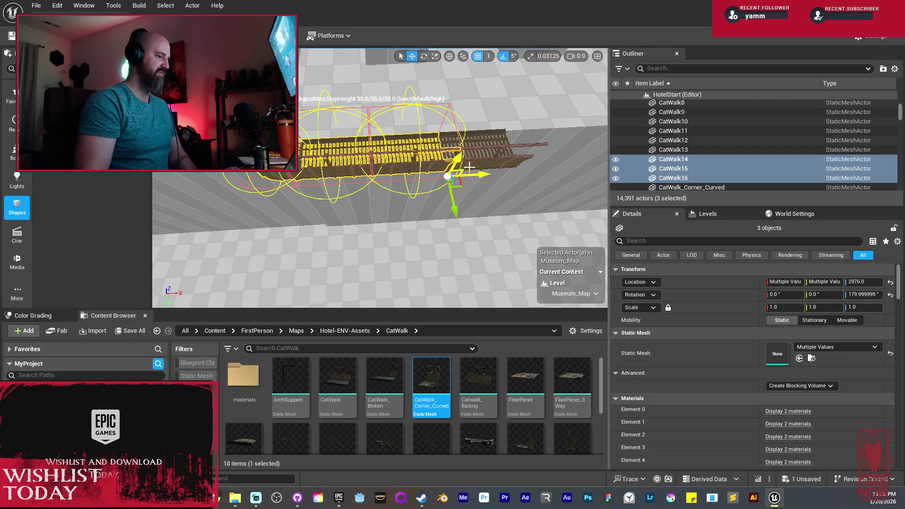
{"action": "left_click", "coordinate": [489, 163], "text": "ctrl"}
{"action": "left_click_drag", "start_coordinate": [550, 170], "coordinate": [590, 188]}
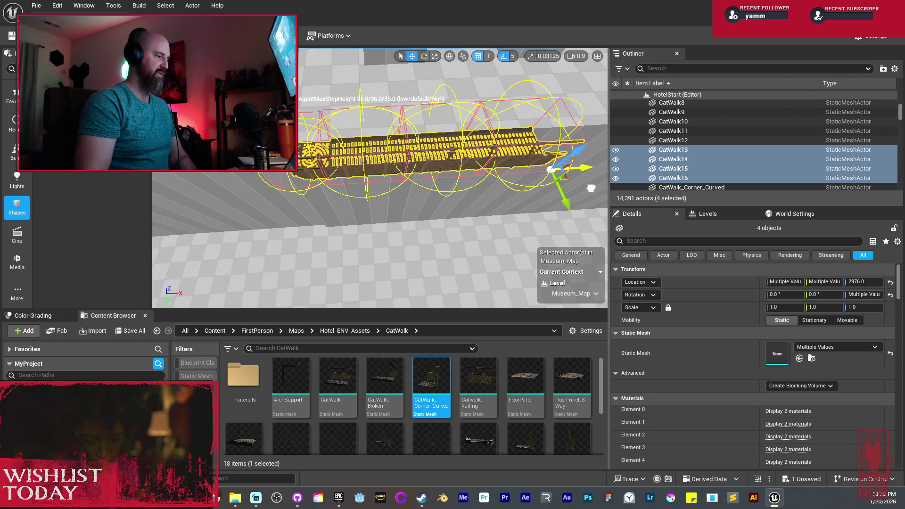
{"action": "left_click_drag", "start_coordinate": [511, 174], "coordinate": [374, 237]}
Step: Duplicate two catwalks into CatWalk17 and CatWalk18 at Y 19785 past the corner
{"action": "left_click", "coordinate": [374, 237]}
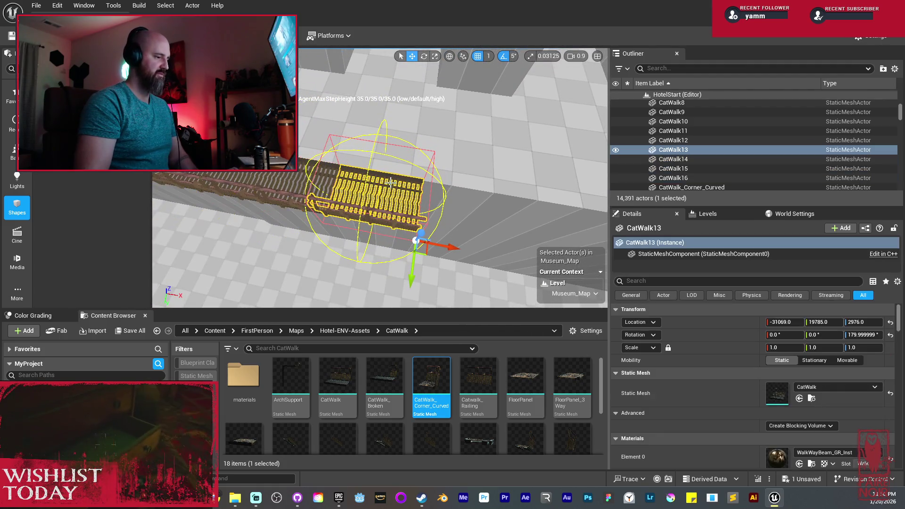
{"action": "left_click", "coordinate": [301, 204], "text": "ctrl"}
{"action": "mouse_move", "coordinate": [438, 245]}
{"action": "left_mouse_down"}
{"action": "mouse_move", "coordinate": [504, 243]}
{"action": "mouse_move", "coordinate": [450, 230]}
{"action": "left_mouse_up"}
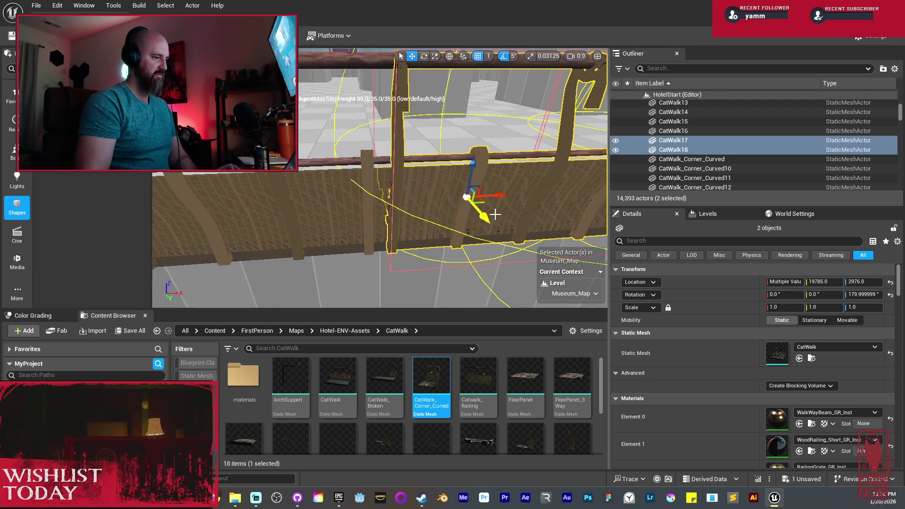
{"action": "mouse_move", "coordinate": [501, 195]}
{"action": "left_mouse_down"}
{"action": "mouse_move", "coordinate": [545, 221]}
{"action": "mouse_move", "coordinate": [491, 209]}
{"action": "left_mouse_up"}
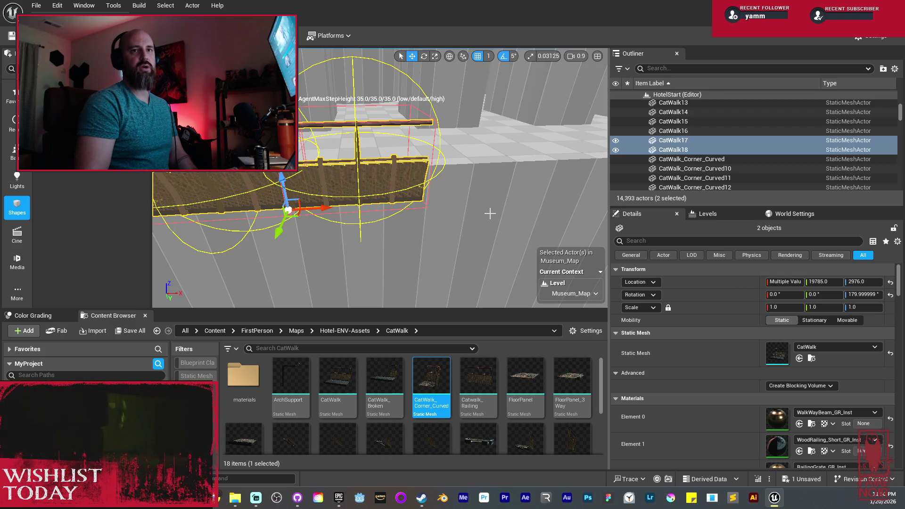
Step: Duplicate the selected catwalk pair along X to add CatWalk19 and CatWalk20
{"action": "left_click_drag", "start_coordinate": [403, 201], "coordinate": [403, 201]}
{"action": "left_click_drag", "start_coordinate": [297, 197], "coordinate": [451, 219]}
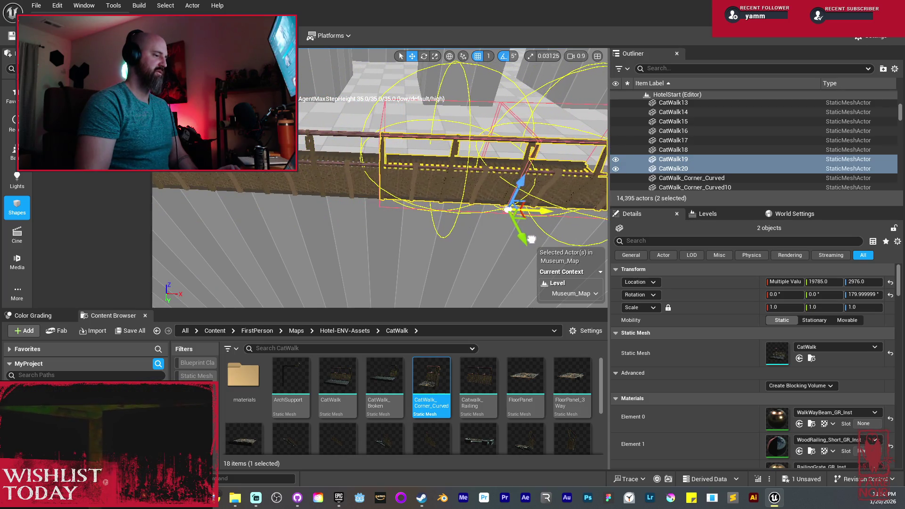
{"action": "scroll", "coordinate": [530, 239], "scroll_direction": "up", "scroll_amount": 10}
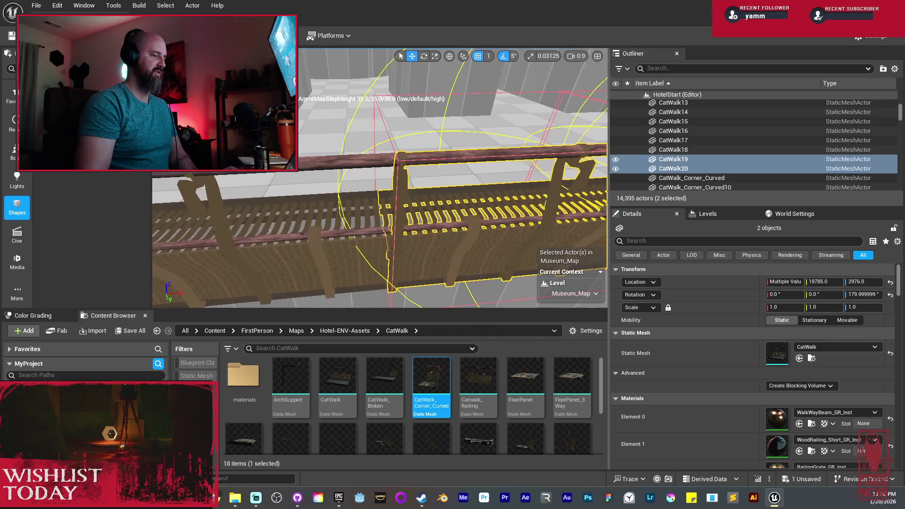
{"action": "left_click_drag", "start_coordinate": [475, 217], "coordinate": [476, 216]}
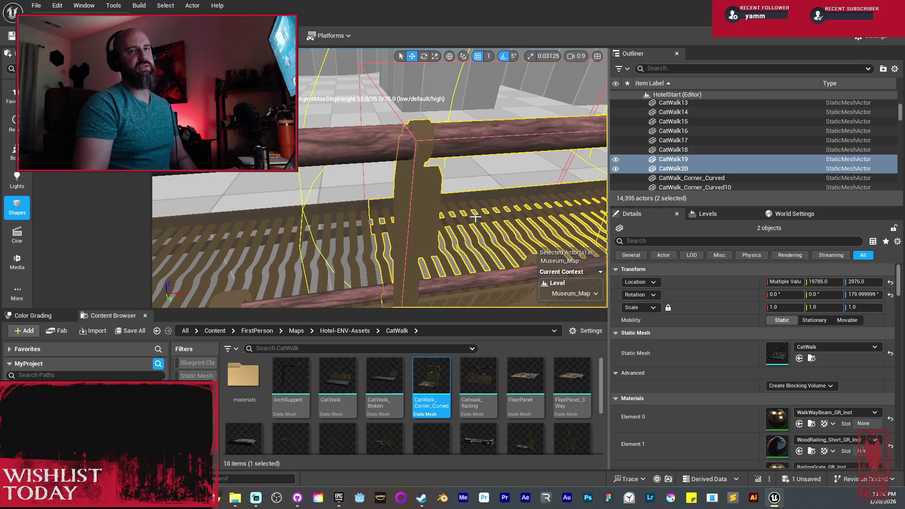
{"action": "key", "text": "f"}
{"action": "left_click_drag", "start_coordinate": [475, 217], "coordinate": [475, 217]}
Step: Copy the pair again, then CatWalk21 alone, ending the run with CatWalk23 at X -29605
{"action": "left_click_drag", "start_coordinate": [268, 216], "coordinate": [537, 222], "text": "alt"}
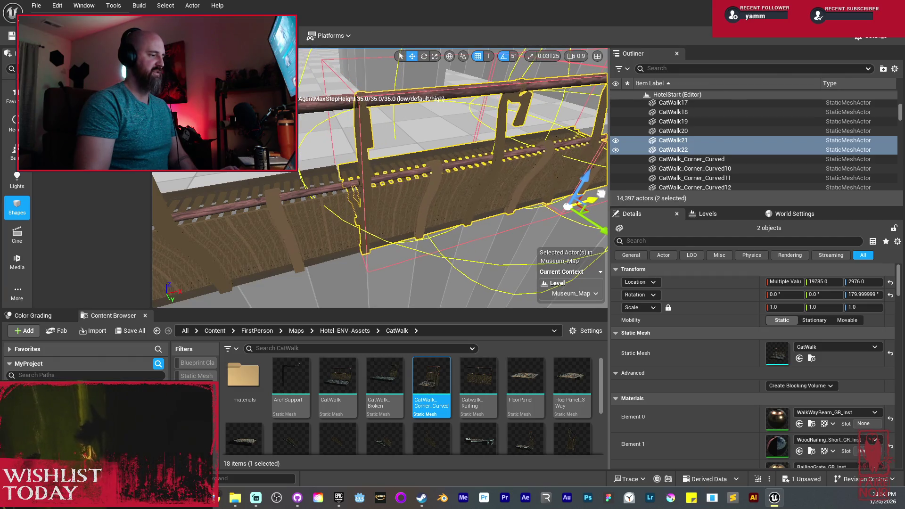
{"action": "mouse_move", "coordinate": [546, 193]}
{"action": "left_mouse_down"}
{"action": "mouse_move", "coordinate": [593, 205]}
{"action": "mouse_move", "coordinate": [394, 191]}
{"action": "left_mouse_up"}
{"action": "left_click", "coordinate": [394, 191]}
{"action": "key", "text": "f"}
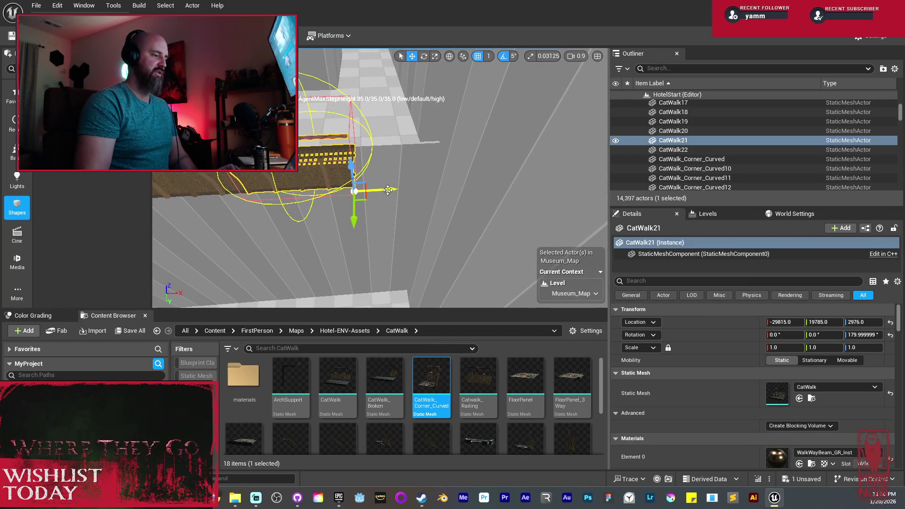
{"action": "mouse_move", "coordinate": [388, 189]}
{"action": "left_mouse_down", "text": "alt"}
{"action": "mouse_move", "coordinate": [495, 208]}
{"action": "mouse_move", "coordinate": [443, 203]}
{"action": "left_mouse_up", "text": "alt"}
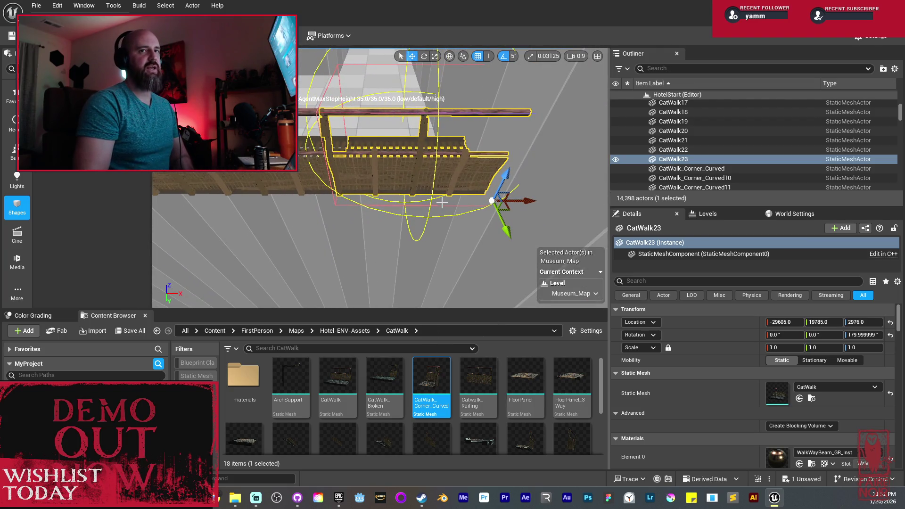